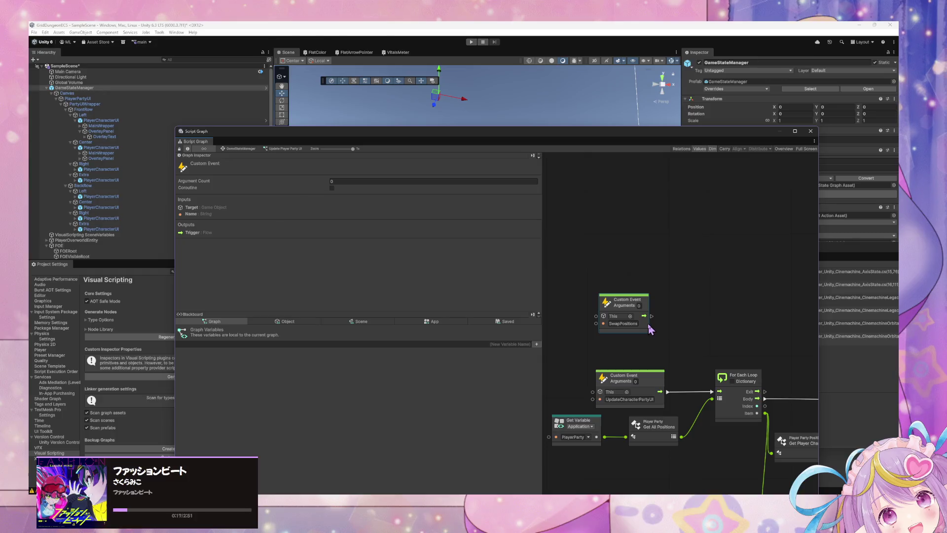
Check SwapPositions in Party.cs and set the SwapPositions Custom Event's Argument Count to 2
{"action": "key", "text": "alt+Tab"}
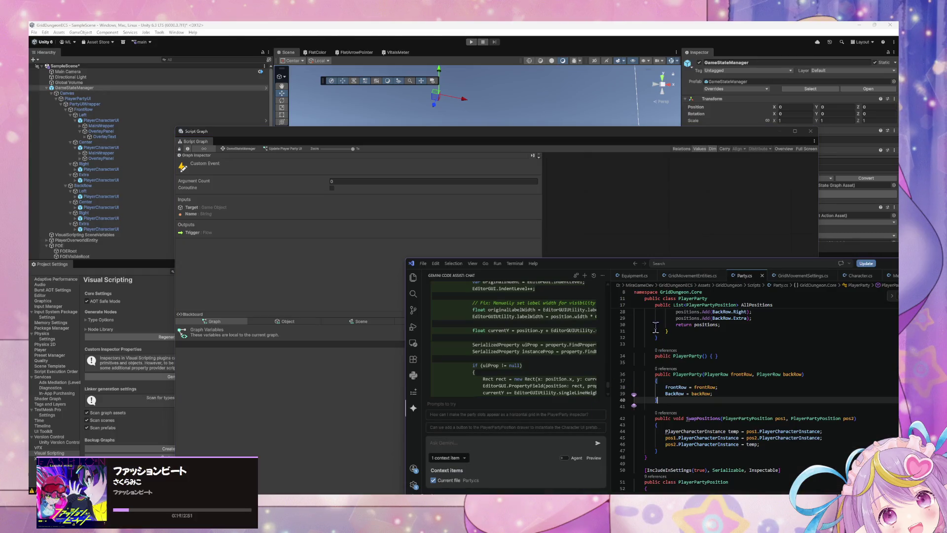
{"action": "left_click", "coordinate": [653, 240]}
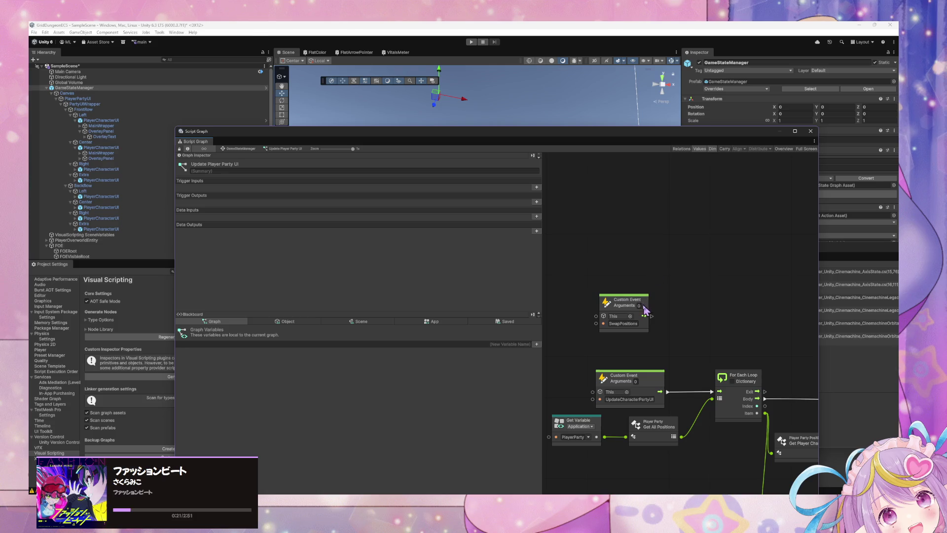
{"action": "left_click_drag", "start_coordinate": [646, 306], "coordinate": [644, 286]}
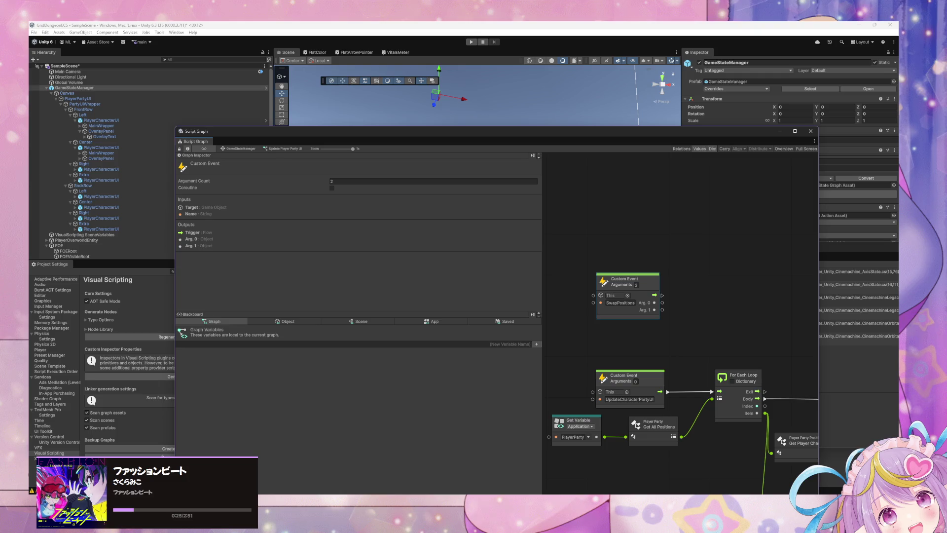
{"action": "key", "text": "alt+Tab"}
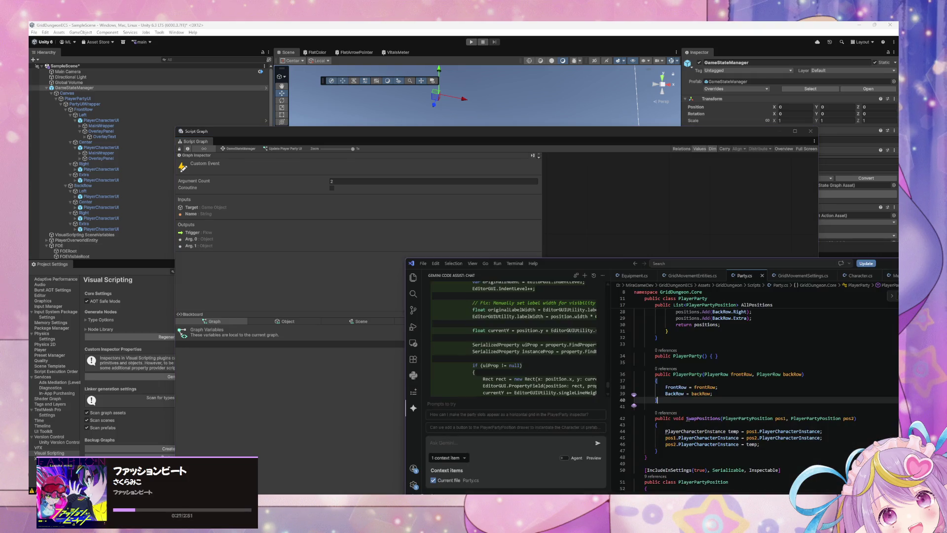
{"action": "left_click", "coordinate": [632, 251]}
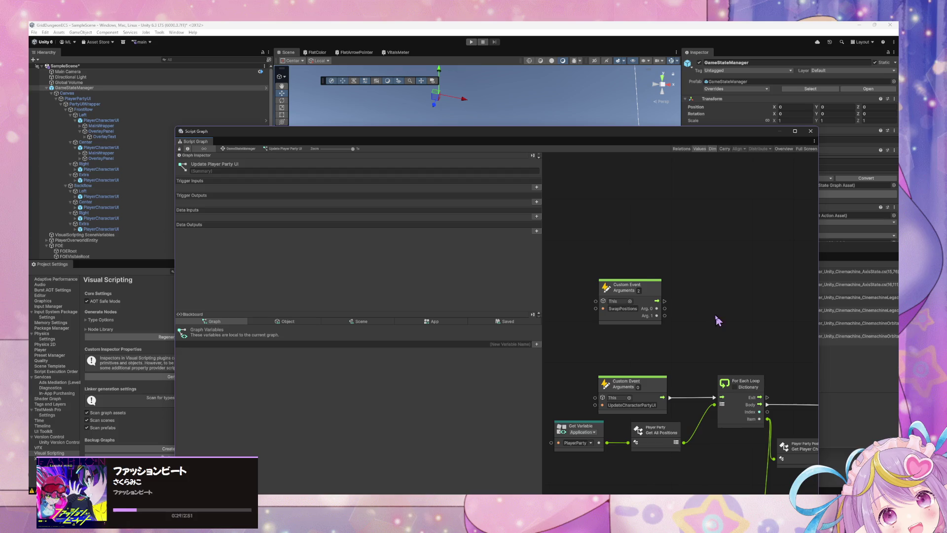
{"action": "scroll", "coordinate": [641, 311], "scroll_direction": "left", "scroll_amount": 2}
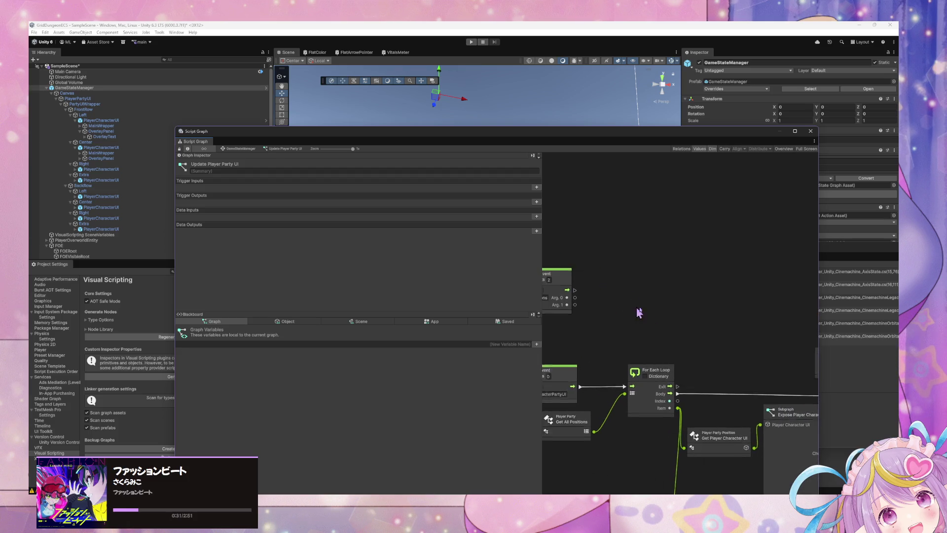
Create a Get Player Character UI node from Arg. 0, duplicate it, and wire Arg. 1 to the copy
{"action": "left_click_drag", "start_coordinate": [627, 296], "coordinate": [699, 298]}
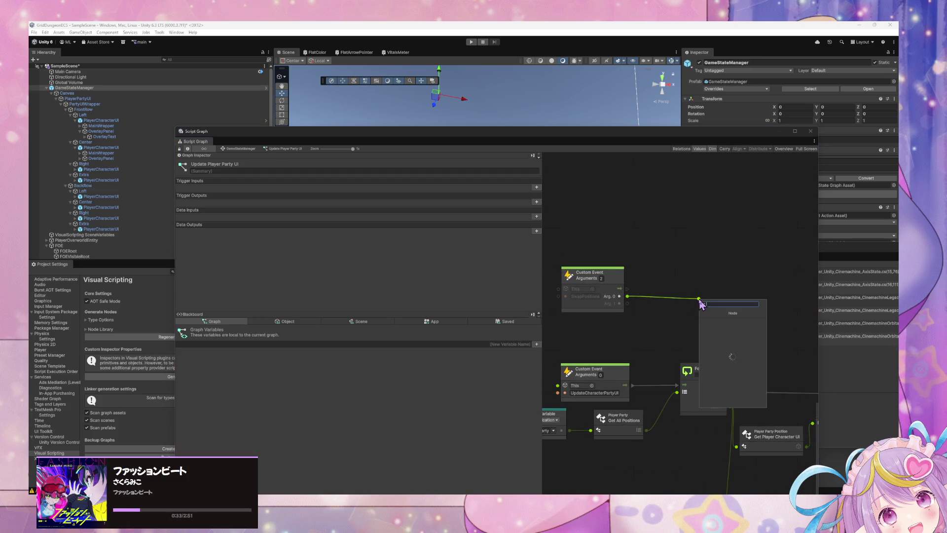
{"action": "type", "text": "player party position"}
{"action": "type", "text": " get player"}
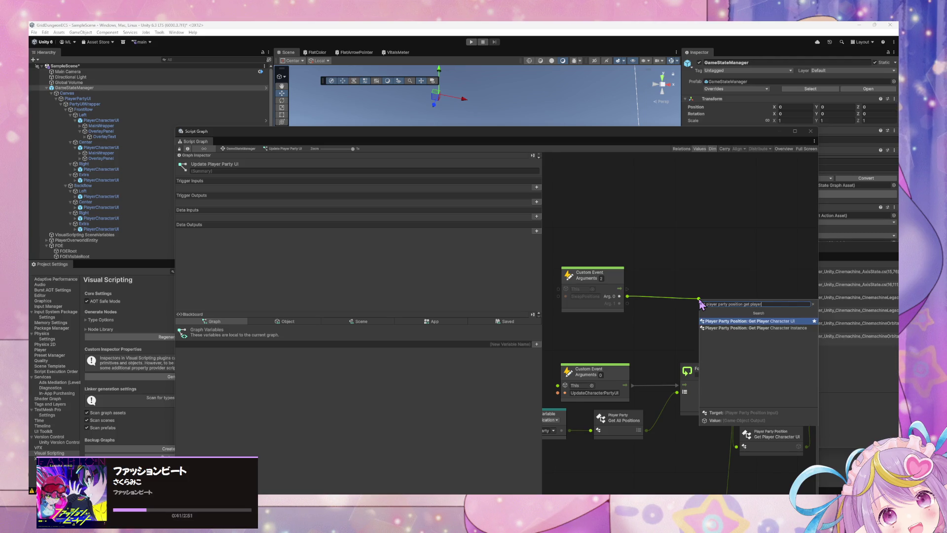
{"action": "key", "text": "Return"}
{"action": "mouse_move", "coordinate": [698, 300]}
{"action": "left_mouse_down"}
{"action": "mouse_move", "coordinate": [636, 311]}
{"action": "mouse_move", "coordinate": [675, 327]}
{"action": "left_mouse_up"}
{"action": "key", "text": "ctrl+d"}
{"action": "left_click", "coordinate": [608, 274]}
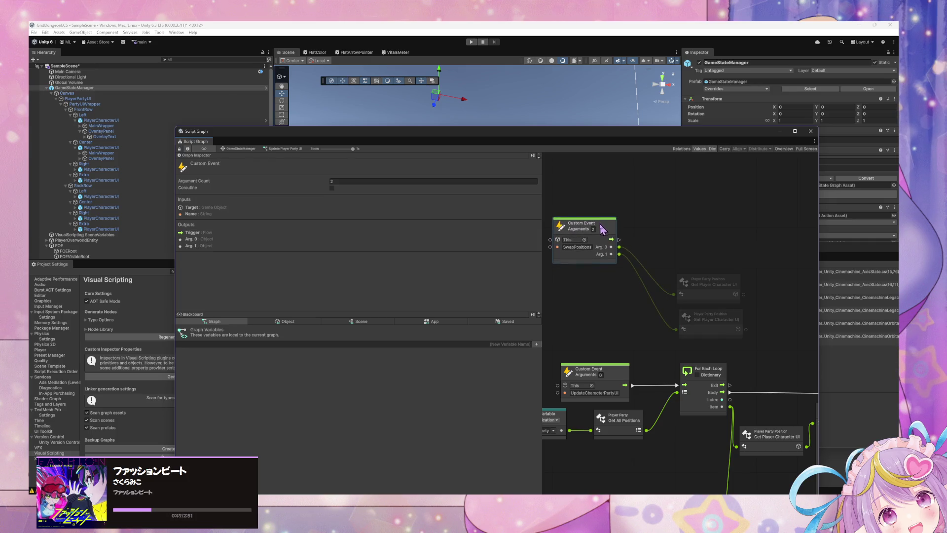
{"action": "scroll", "coordinate": [657, 272], "scroll_direction": "right", "scroll_amount": 3}
{"action": "scroll", "coordinate": [579, 273], "scroll_direction": "down", "scroll_amount": 2}
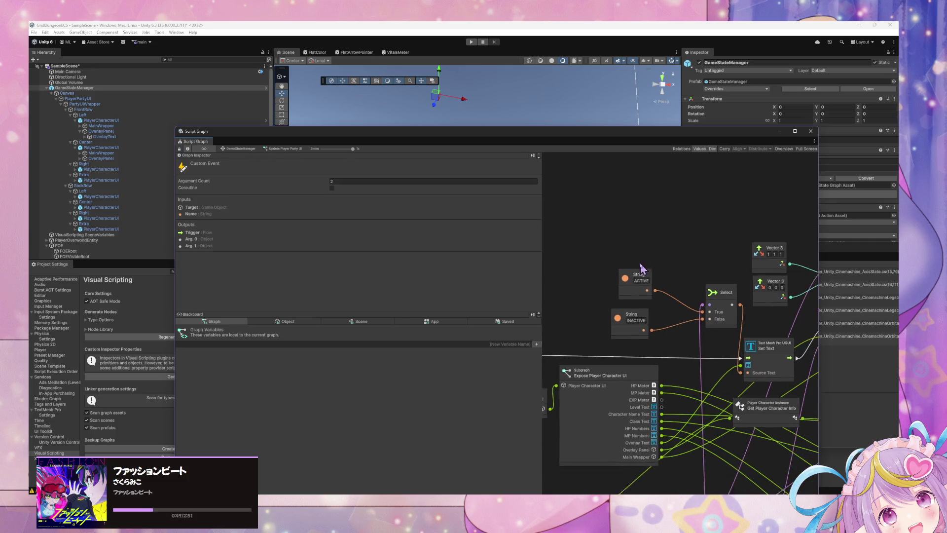
{"action": "scroll", "coordinate": [690, 310], "scroll_direction": "up", "scroll_amount": 2}
Add an Expose Player Character UI subgraph via 'exp c' and wire the upper Get node into it
{"action": "right_click", "coordinate": [677, 294]}
{"action": "left_click", "coordinate": [675, 290]}
{"action": "type", "text": "expose p"}
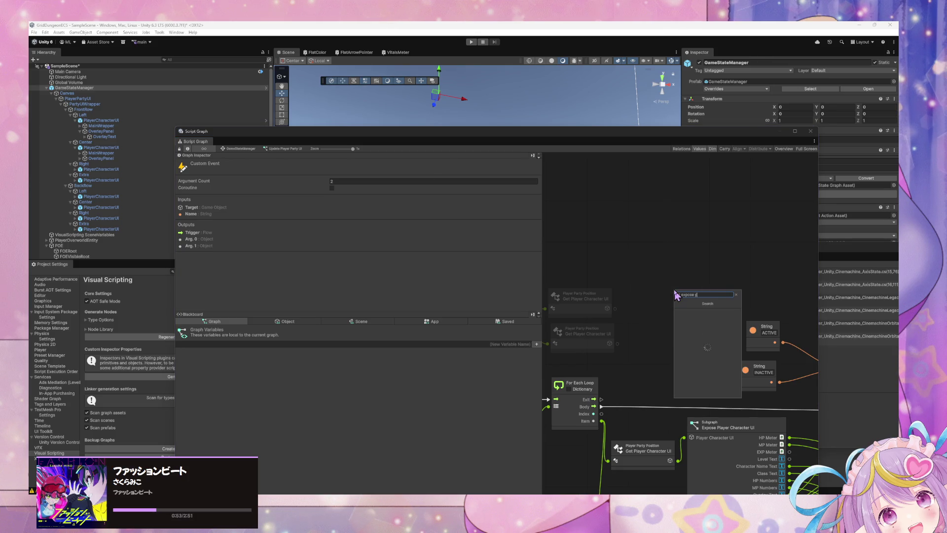
{"action": "type", "text": "layer c"}
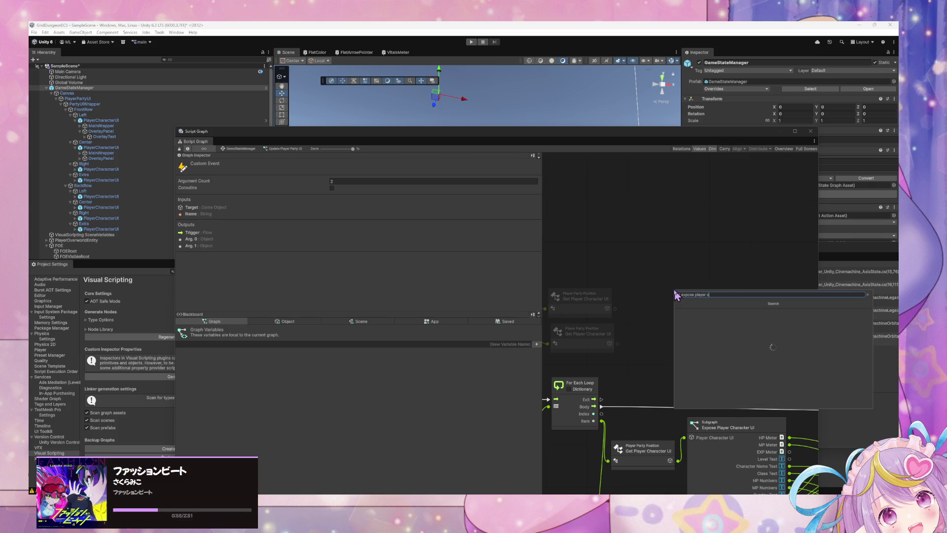
{"action": "key", "text": "Return"}
{"action": "left_click_drag", "start_coordinate": [667, 290], "coordinate": [668, 211]}
{"action": "scroll", "coordinate": [687, 321], "scroll_direction": "down", "scroll_amount": 6}
{"action": "mouse_move", "coordinate": [611, 266]}
{"action": "left_mouse_down"}
{"action": "mouse_move", "coordinate": [716, 328]}
{"action": "mouse_move", "coordinate": [725, 344]}
{"action": "mouse_move", "coordinate": [733, 258]}
{"action": "left_mouse_up"}
{"action": "scroll", "coordinate": [641, 257], "scroll_direction": "up", "scroll_amount": 6}
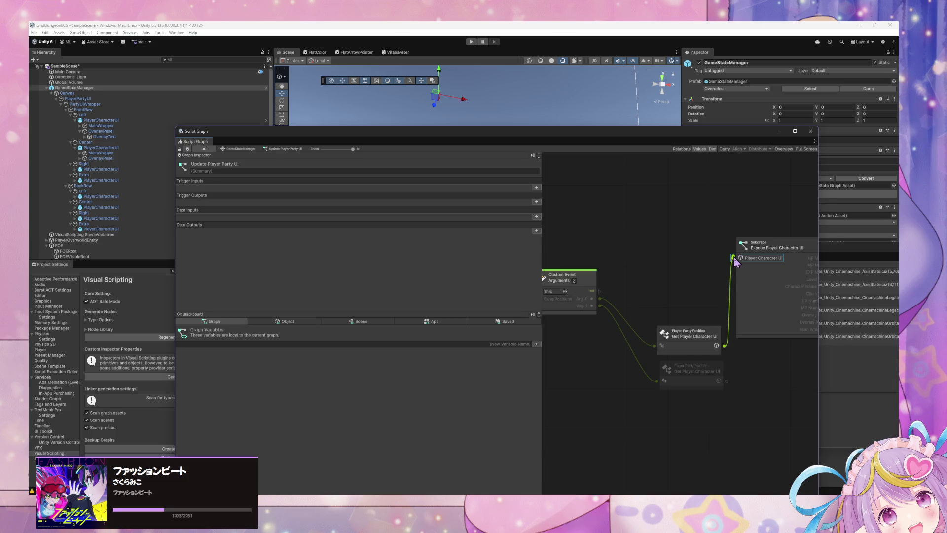
{"action": "left_click", "coordinate": [760, 257]}
Duplicate the Expose subgraph for the lower Get node and tidy the node layout
{"action": "key", "text": "ctrl+d"}
{"action": "mouse_move", "coordinate": [685, 313]}
{"action": "left_mouse_down"}
{"action": "mouse_move", "coordinate": [803, 381]}
{"action": "mouse_move", "coordinate": [718, 380]}
{"action": "left_mouse_up"}
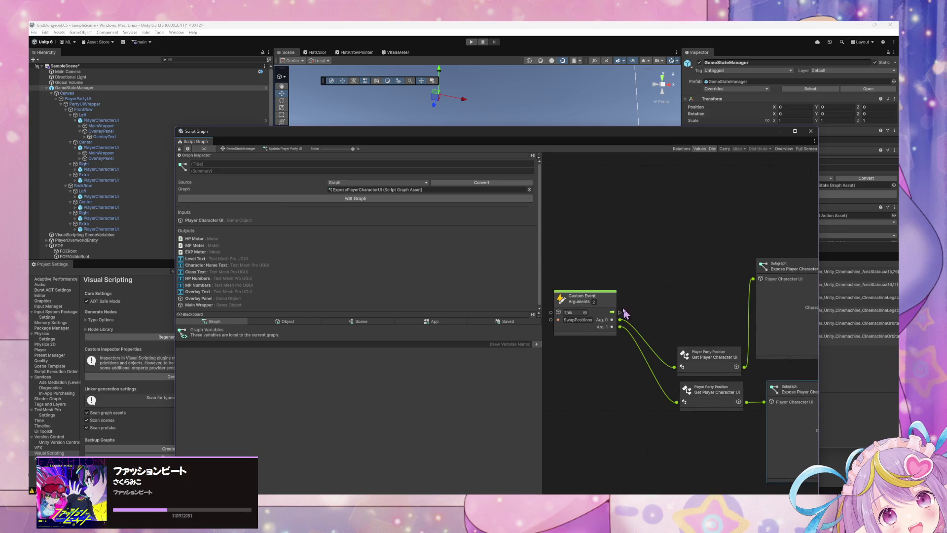
{"action": "mouse_move", "coordinate": [617, 304]}
{"action": "left_mouse_down"}
{"action": "mouse_move", "coordinate": [610, 225]}
{"action": "mouse_move", "coordinate": [650, 199]}
{"action": "left_mouse_up"}
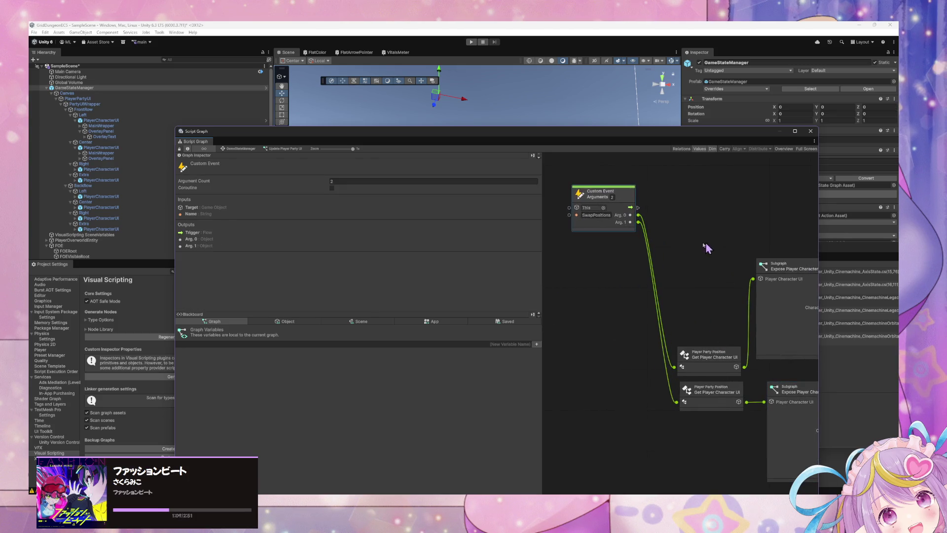
{"action": "scroll", "coordinate": [706, 242], "scroll_direction": "right", "scroll_amount": 5}
{"action": "mouse_move", "coordinate": [720, 274]}
{"action": "left_mouse_down"}
{"action": "mouse_move", "coordinate": [737, 283]}
{"action": "mouse_move", "coordinate": [728, 296]}
{"action": "left_mouse_up"}
{"action": "scroll", "coordinate": [650, 265], "scroll_direction": "up", "scroll_amount": 1}
{"action": "scroll", "coordinate": [650, 264], "scroll_direction": "down", "scroll_amount": 1}
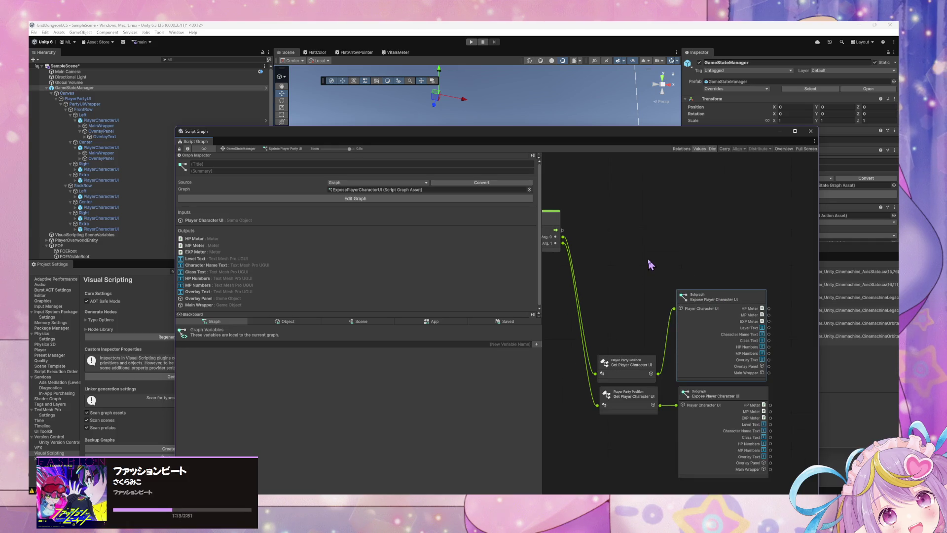
{"action": "scroll", "coordinate": [751, 309], "scroll_direction": "right", "scroll_amount": 1}
Try DO Punch Scale and Shortcut Extensions DO Scale nodes, then delete both
{"action": "right_click", "coordinate": [686, 263]}
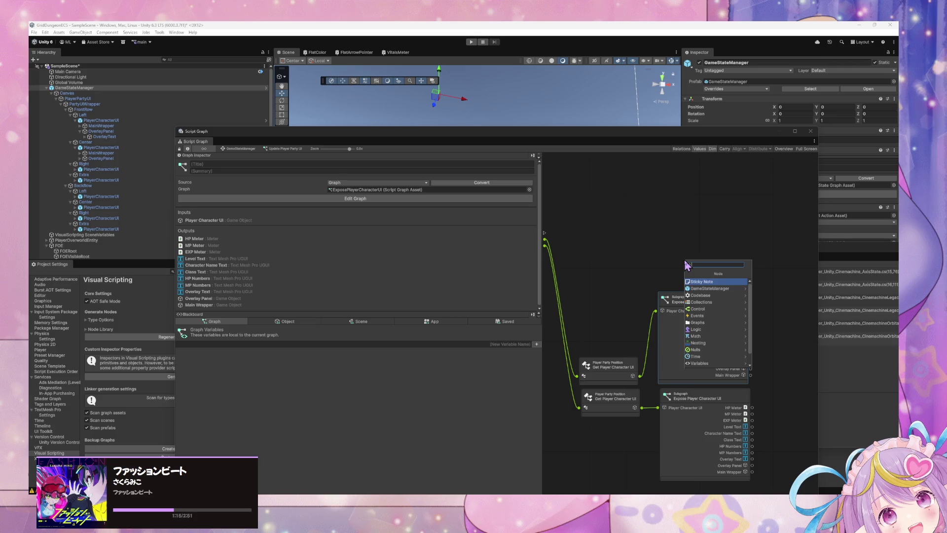
{"action": "type", "text": "do scale"}
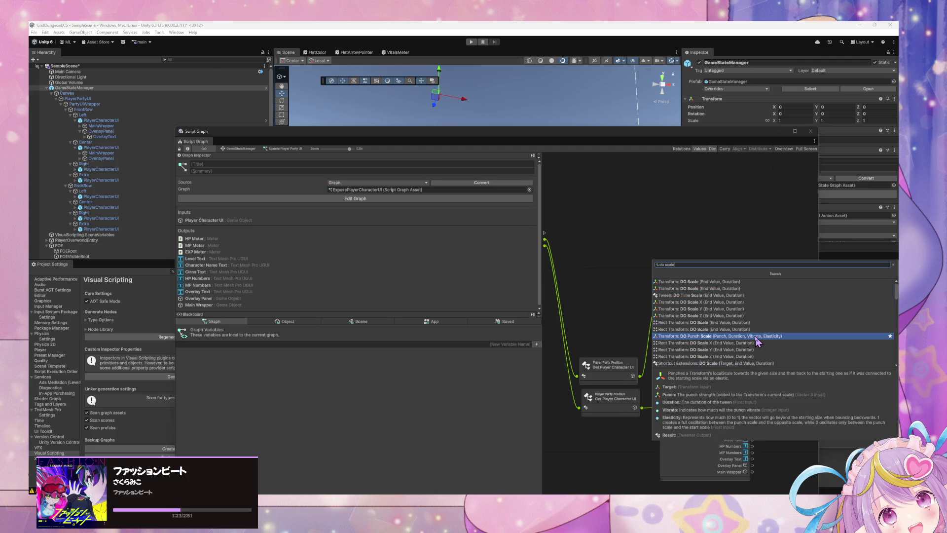
{"action": "left_click", "coordinate": [757, 341]}
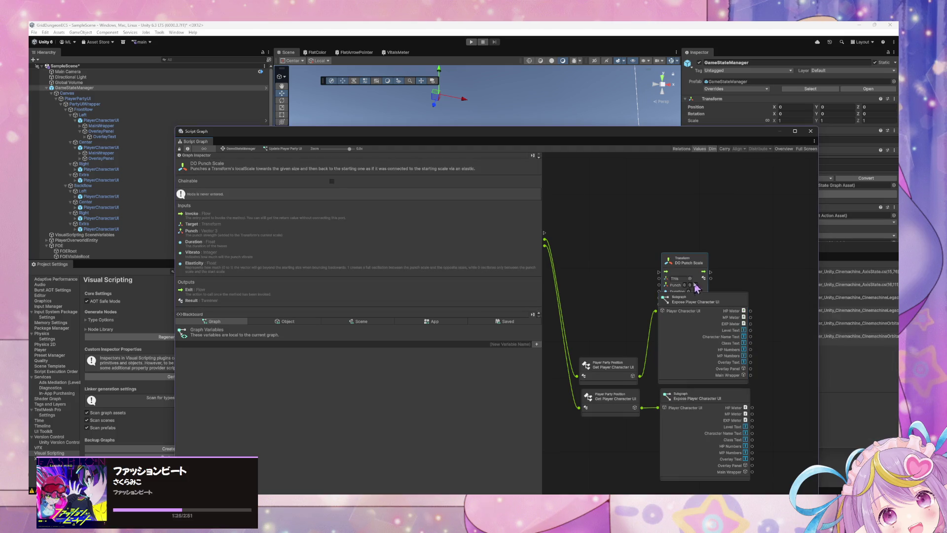
{"action": "right_click", "coordinate": [658, 235]}
{"action": "left_click", "coordinate": [651, 232]}
{"action": "type", "text": "do scale"}
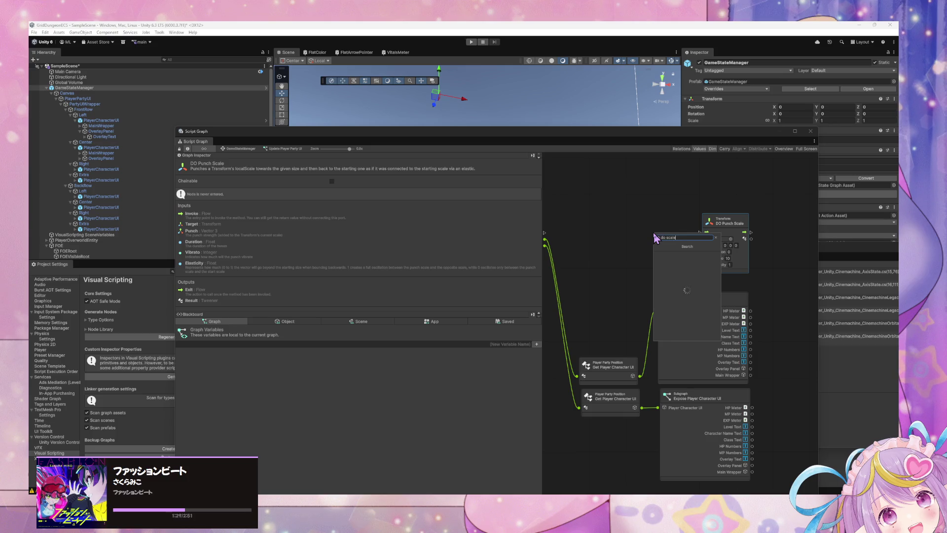
{"action": "key", "text": "Down"}
{"action": "key", "text": "Down"}
{"action": "key", "text": "Down"}
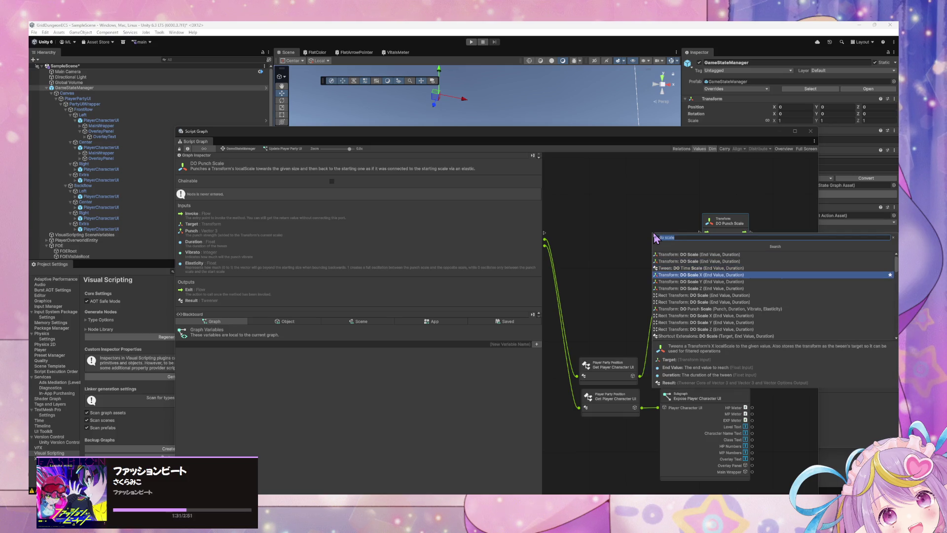
{"action": "key", "text": "Return"}
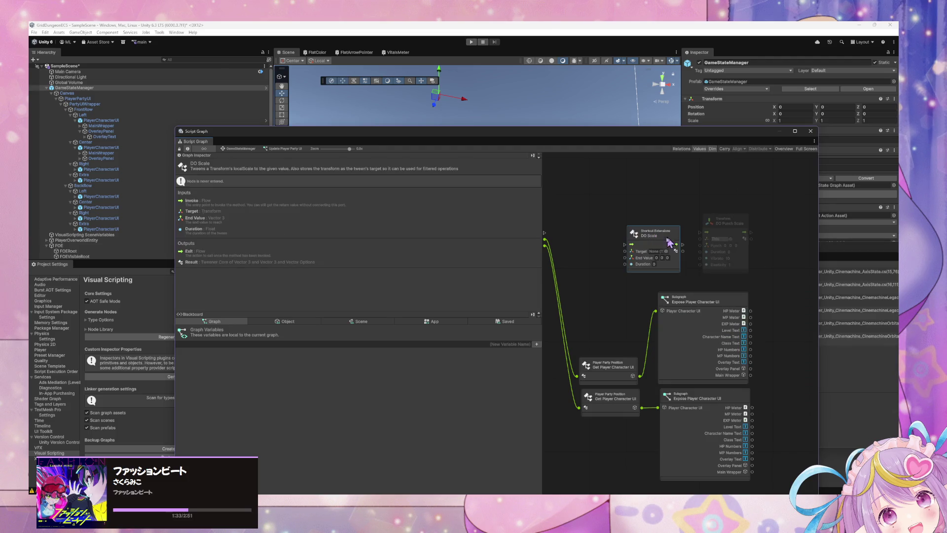
{"action": "key", "text": "Delete"}
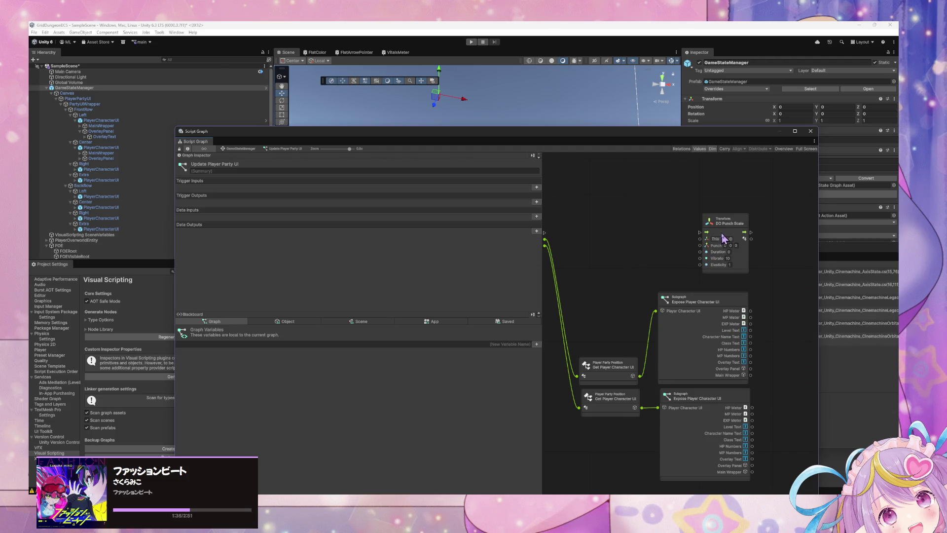
{"action": "left_click", "coordinate": [707, 250]}
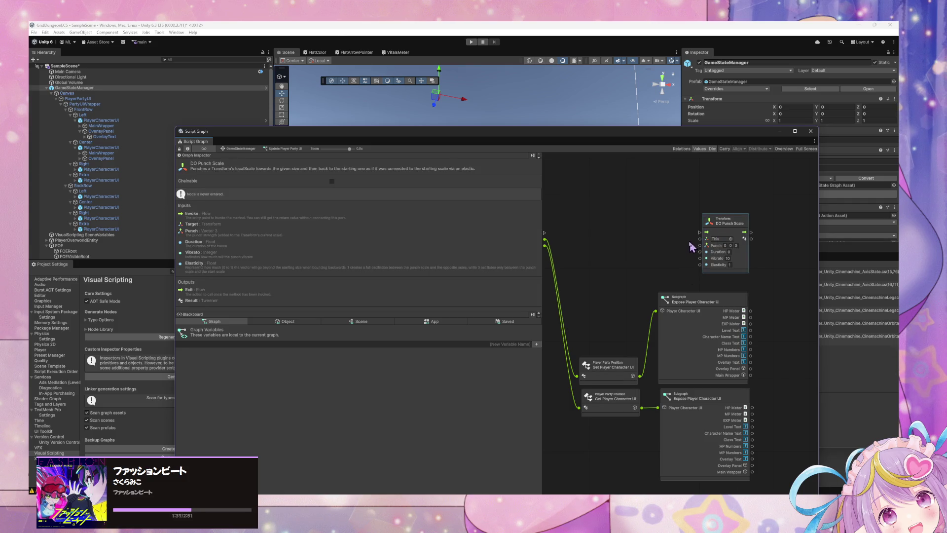
{"action": "scroll", "coordinate": [650, 256], "scroll_direction": "left", "scroll_amount": 3}
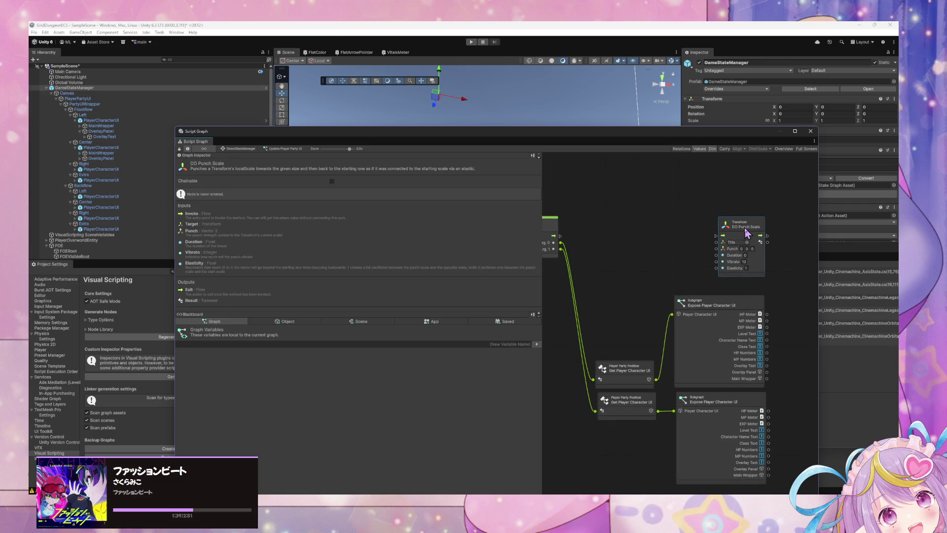
{"action": "key", "text": "Delete"}
Add a Transform DO Scale node via 'do scale' and link the Get Player Character UI output to it
{"action": "right_click", "coordinate": [702, 235]}
{"action": "type", "text": "do scale"}
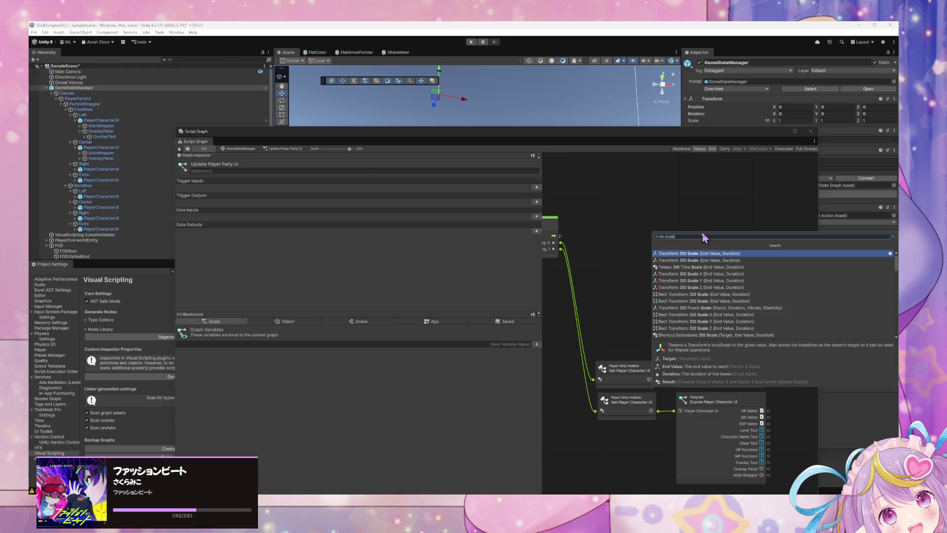
{"action": "key", "text": "Return"}
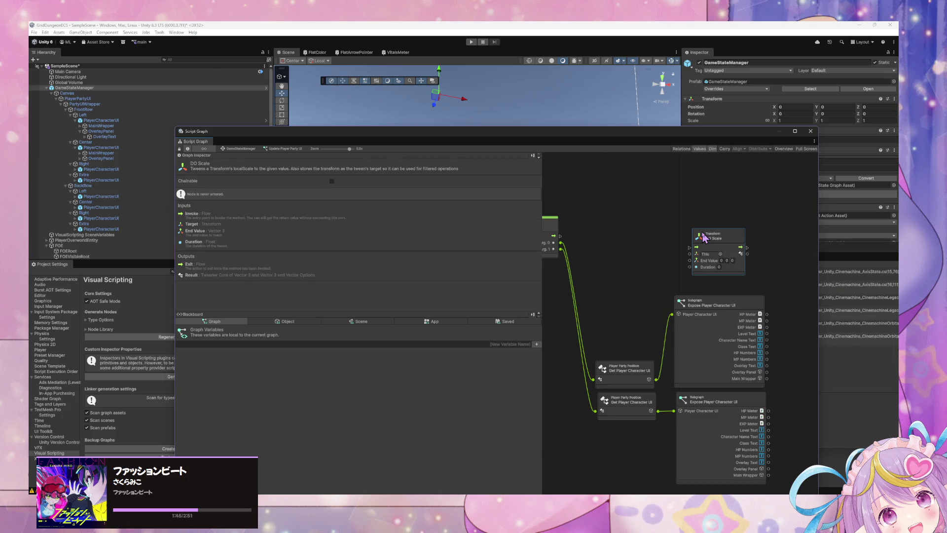
{"action": "left_click_drag", "start_coordinate": [712, 244], "coordinate": [742, 246]}
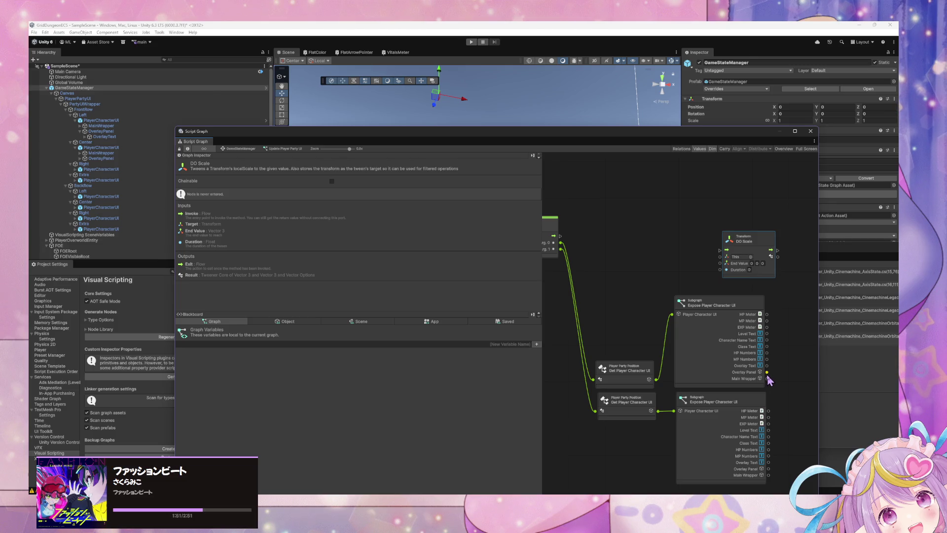
{"action": "mouse_move", "coordinate": [656, 379]}
{"action": "left_mouse_down"}
{"action": "mouse_move", "coordinate": [723, 251]}
{"action": "mouse_move", "coordinate": [720, 264]}
{"action": "left_mouse_up"}
Delete the Expose subgraphs and wire the lower Get Player Character UI into a second DO Scale
{"action": "left_click", "coordinate": [700, 369]}
{"action": "key", "text": "Delete"}
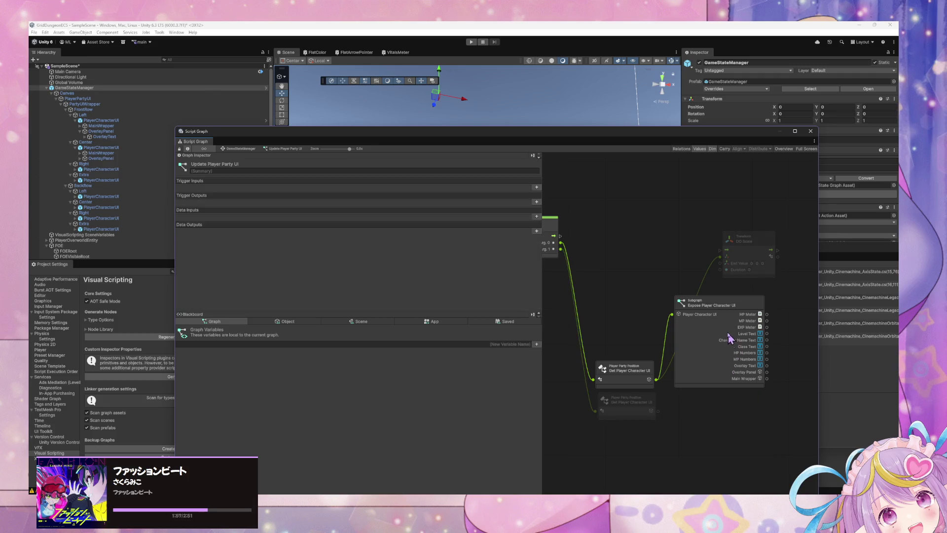
{"action": "left_click", "coordinate": [742, 256]}
{"action": "mouse_move", "coordinate": [742, 256]}
{"action": "left_mouse_down"}
{"action": "mouse_move", "coordinate": [736, 314]}
{"action": "mouse_move", "coordinate": [750, 374]}
{"action": "left_mouse_up"}
{"action": "mouse_move", "coordinate": [659, 410]}
{"action": "left_mouse_down"}
{"action": "mouse_move", "coordinate": [714, 380]}
{"action": "mouse_move", "coordinate": [710, 390]}
{"action": "mouse_move", "coordinate": [752, 302]}
{"action": "left_mouse_up"}
Reposition the Custom Event node and set the lower DO Scale's Duration to 0.25
{"action": "left_click", "coordinate": [551, 223]}
{"action": "mouse_move", "coordinate": [555, 226]}
{"action": "left_mouse_down"}
{"action": "mouse_move", "coordinate": [555, 376]}
{"action": "mouse_move", "coordinate": [567, 231]}
{"action": "left_mouse_up"}
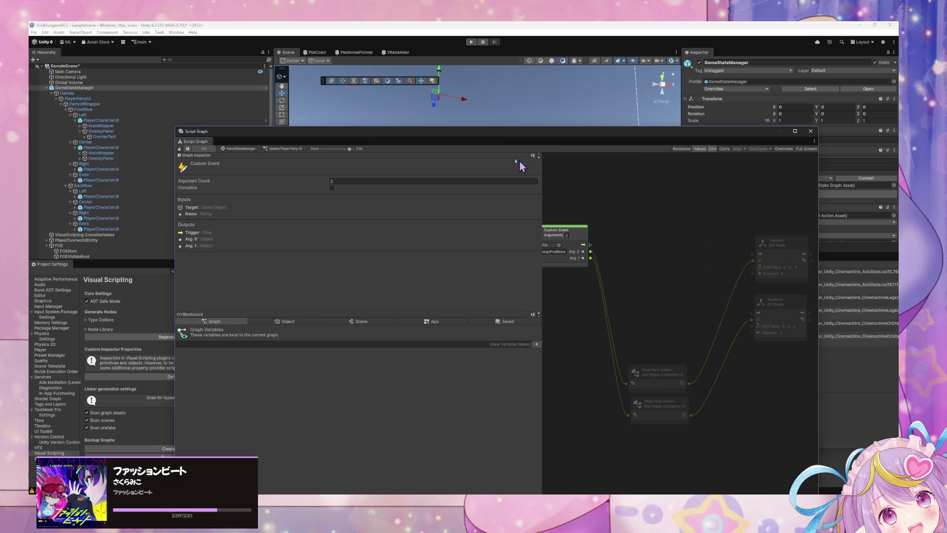
{"action": "mouse_move", "coordinate": [526, 140]}
{"action": "left_mouse_down"}
{"action": "mouse_move", "coordinate": [594, 296]}
{"action": "mouse_move", "coordinate": [564, 317]}
{"action": "mouse_move", "coordinate": [545, 158]}
{"action": "mouse_move", "coordinate": [519, 138]}
{"action": "left_mouse_up"}
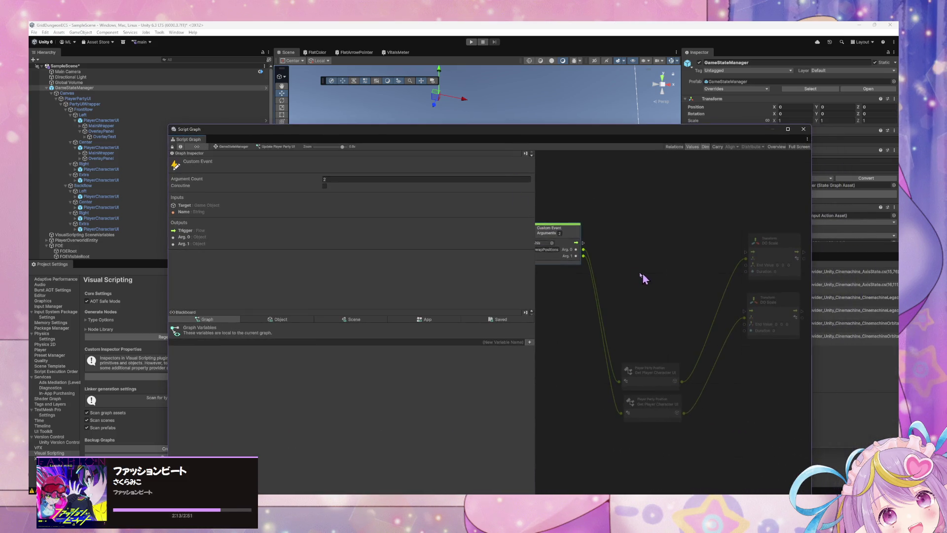
{"action": "mouse_move", "coordinate": [645, 274]}
{"action": "left_mouse_down"}
{"action": "mouse_move", "coordinate": [608, 278]}
{"action": "mouse_move", "coordinate": [715, 328]}
{"action": "left_mouse_up"}
{"action": "left_click", "coordinate": [773, 345]}
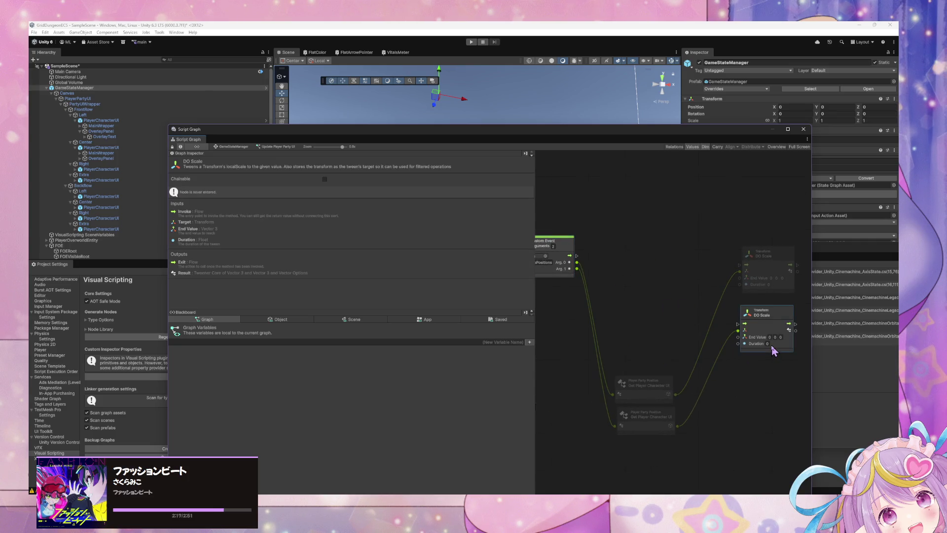
{"action": "key", "text": "f"}
{"action": "mouse_move", "coordinate": [640, 337]}
{"action": "left_mouse_down"}
{"action": "mouse_move", "coordinate": [613, 317]}
{"action": "mouse_move", "coordinate": [687, 327]}
{"action": "mouse_move", "coordinate": [725, 365]}
{"action": "left_mouse_up"}
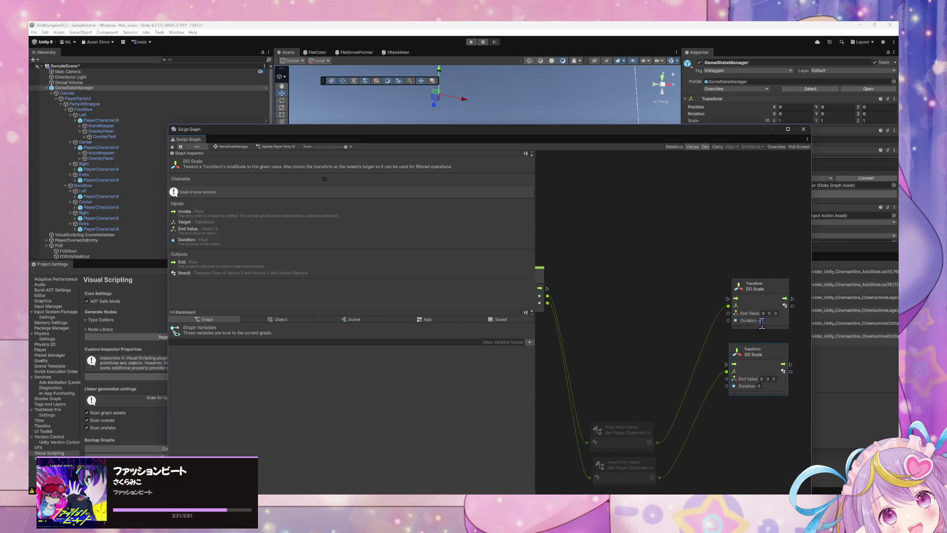
{"action": "left_click", "coordinate": [758, 386]}
{"action": "type", "text": ".25"}
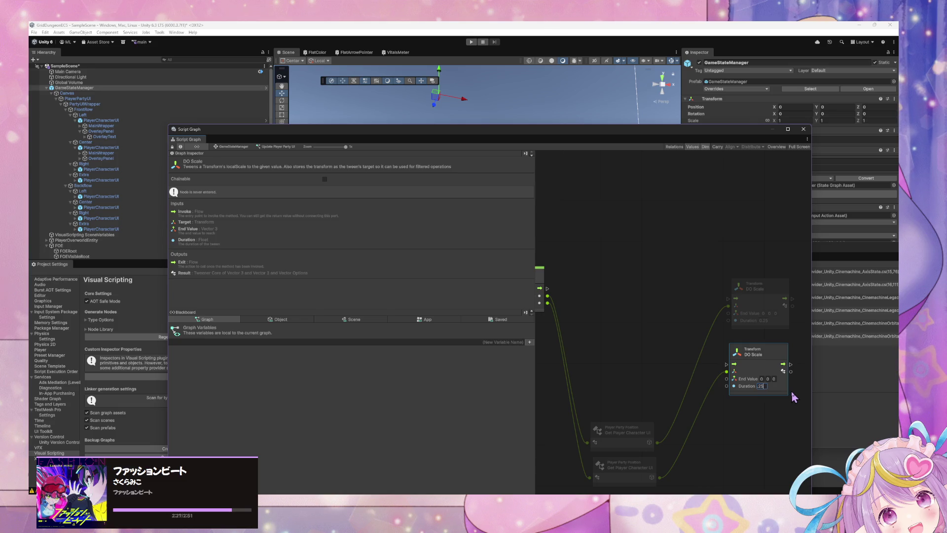
{"action": "left_click", "coordinate": [645, 360]}
{"action": "left_click_drag", "start_coordinate": [587, 315], "coordinate": [630, 317]}
{"action": "left_click", "coordinate": [579, 303]}
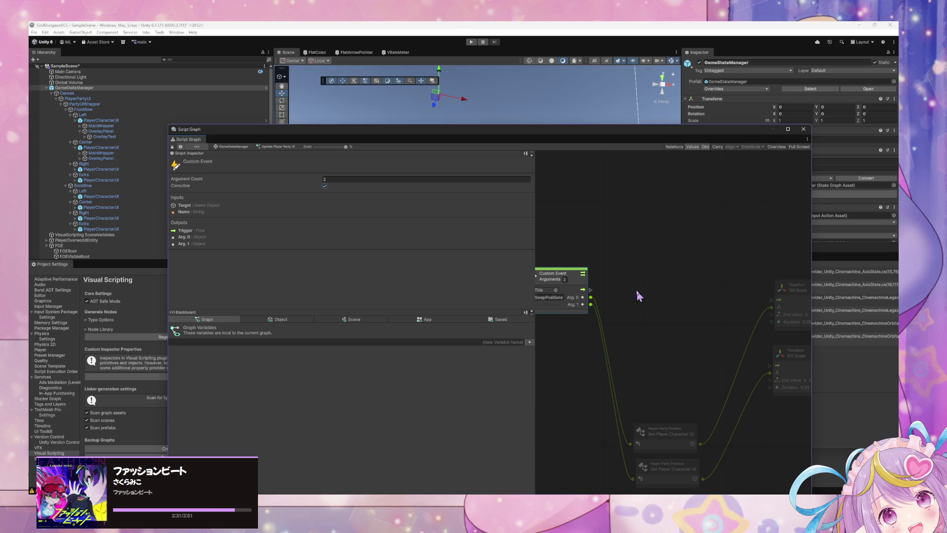
Wire the SwapPositions trigger into the upper DO Scale, chaining its exit to the lower DO Scale
{"action": "mouse_move", "coordinate": [639, 295]}
{"action": "left_mouse_down"}
{"action": "mouse_move", "coordinate": [560, 284]}
{"action": "mouse_move", "coordinate": [737, 291]}
{"action": "left_mouse_up"}
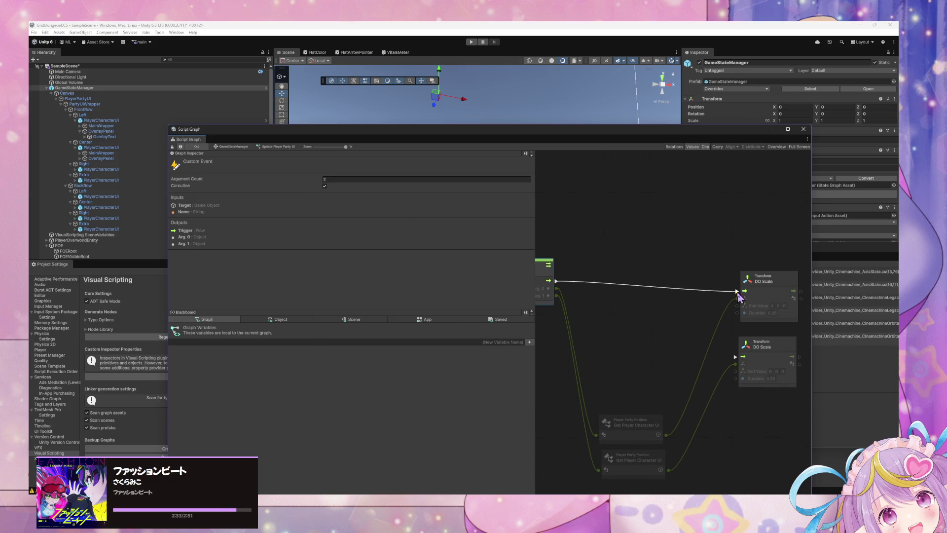
{"action": "mouse_move", "coordinate": [555, 280]}
{"action": "left_mouse_down"}
{"action": "mouse_move", "coordinate": [636, 439]}
{"action": "mouse_move", "coordinate": [734, 357]}
{"action": "mouse_move", "coordinate": [656, 332]}
{"action": "mouse_move", "coordinate": [719, 333]}
{"action": "left_mouse_up"}
{"action": "left_click_drag", "start_coordinate": [706, 295], "coordinate": [638, 361]}
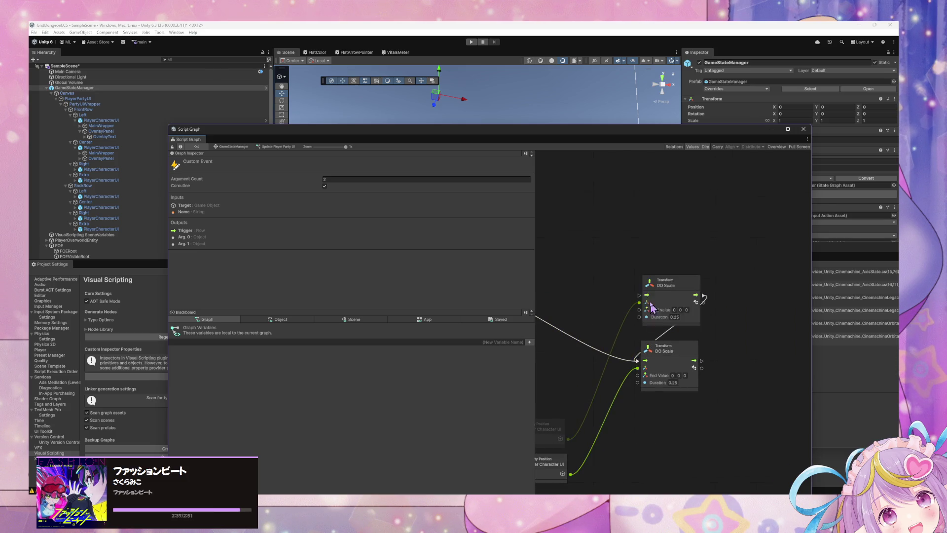
{"action": "left_click_drag", "start_coordinate": [602, 317], "coordinate": [674, 317]}
{"action": "mouse_move", "coordinate": [549, 293]}
{"action": "left_mouse_down"}
{"action": "mouse_move", "coordinate": [712, 311]}
{"action": "mouse_move", "coordinate": [730, 302]}
{"action": "left_mouse_up"}
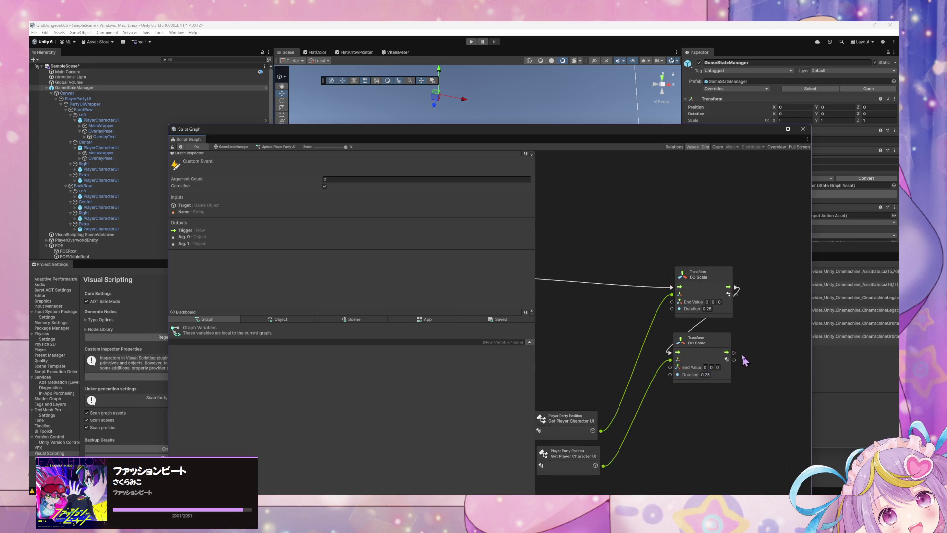
{"action": "scroll", "coordinate": [641, 321], "scroll_direction": "left", "scroll_amount": 3}
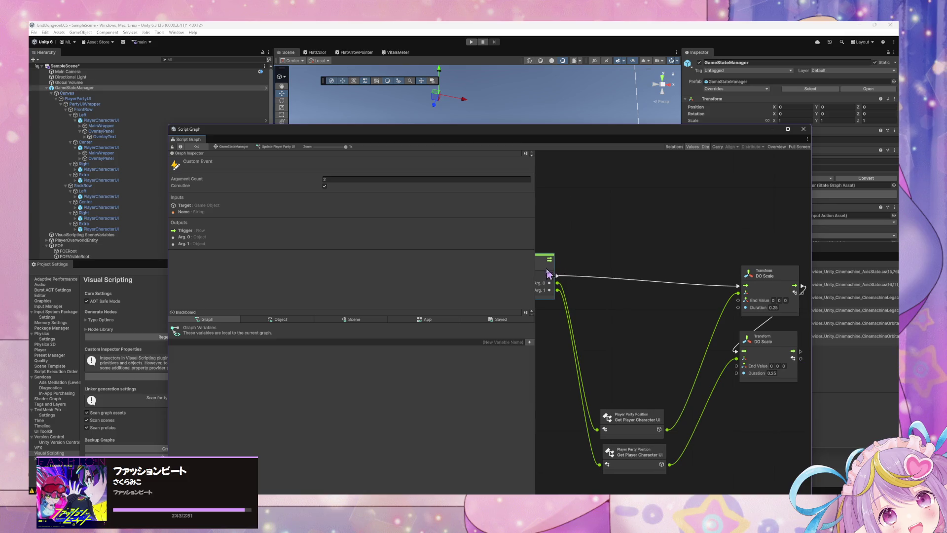
Add a Wait For Seconds node with a 0.5 delay below the lower DO Scale
{"action": "scroll", "coordinate": [735, 326], "scroll_direction": "right", "scroll_amount": 3}
{"action": "right_click", "coordinate": [760, 321]}
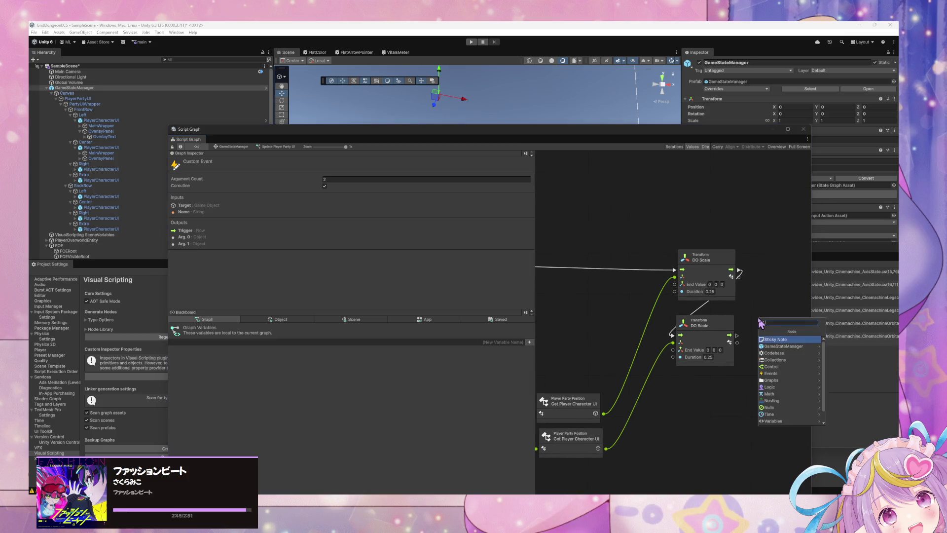
{"action": "type", "text": "wait"}
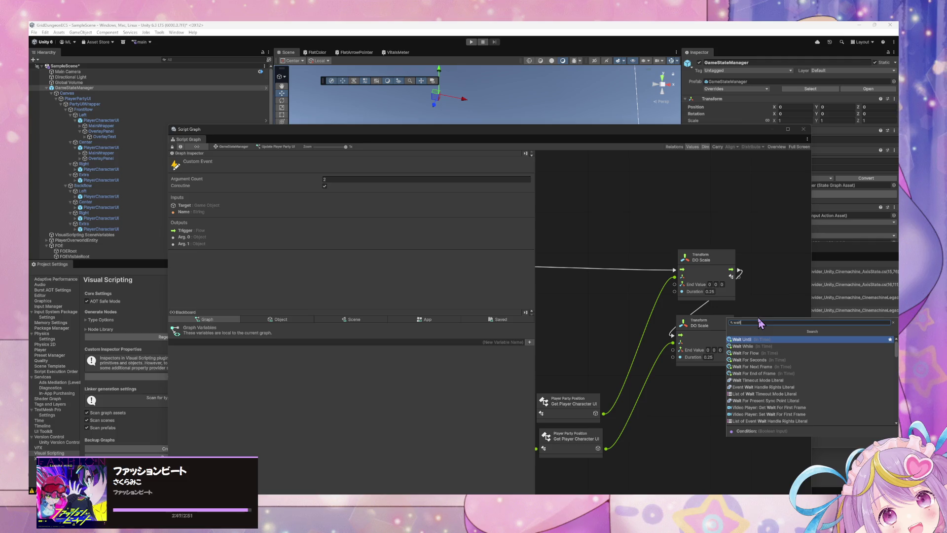
{"action": "key", "text": "Down"}
{"action": "key", "text": "Down"}
{"action": "key", "text": "Down"}
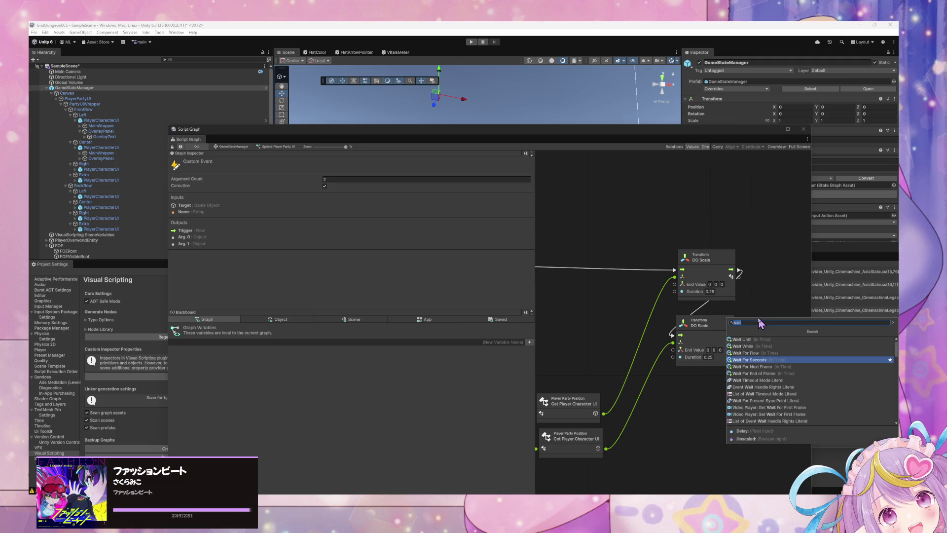
{"action": "key", "text": "Up"}
{"action": "key", "text": "Up"}
{"action": "key", "text": "Down"}
{"action": "key", "text": "Down"}
{"action": "key", "text": "Return"}
{"action": "left_click_drag", "start_coordinate": [760, 323], "coordinate": [712, 382]}
{"action": "left_click_drag", "start_coordinate": [738, 336], "coordinate": [686, 398]}
{"action": "right_click", "coordinate": [765, 364]}
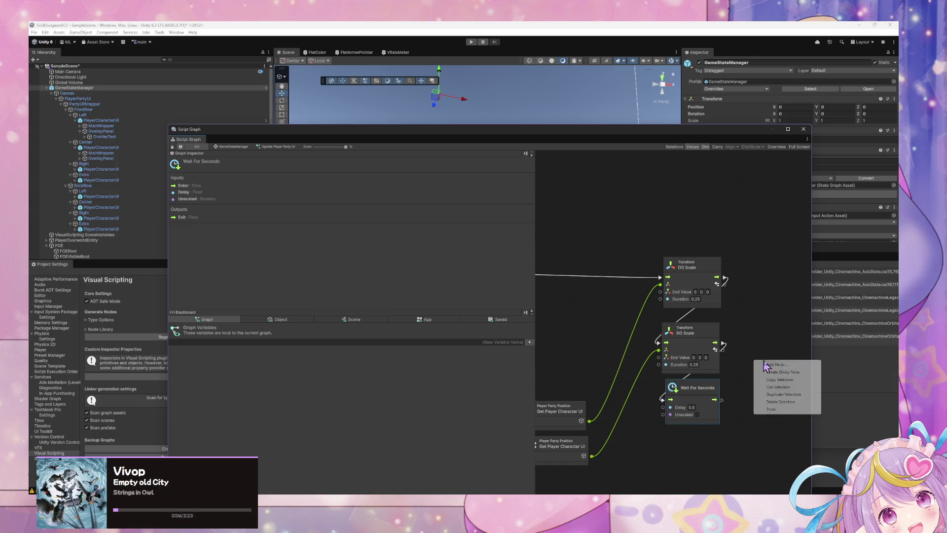
{"action": "left_click", "coordinate": [645, 351]}
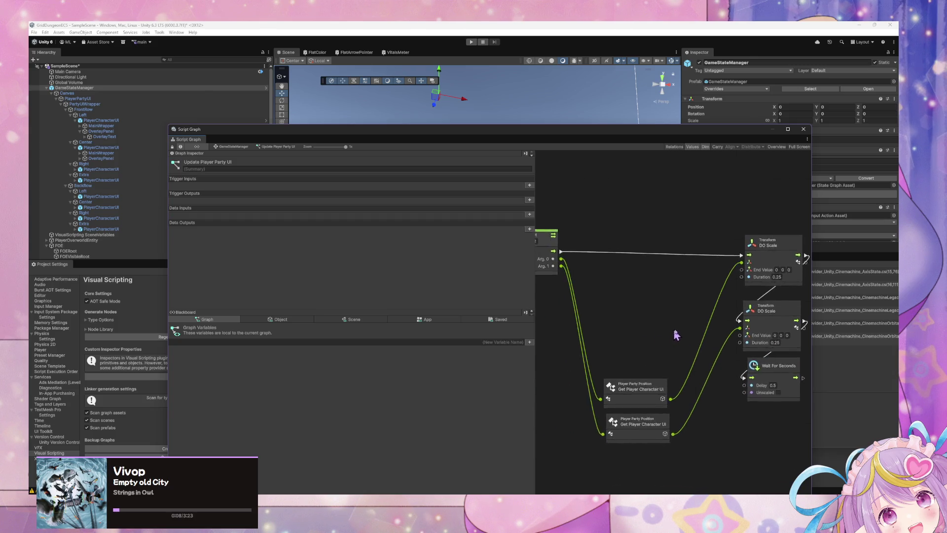
Drag the PlayerParty variable from the Blackboard's App tab onto the graph as a Get Variable node
{"action": "left_click", "coordinate": [412, 323]}
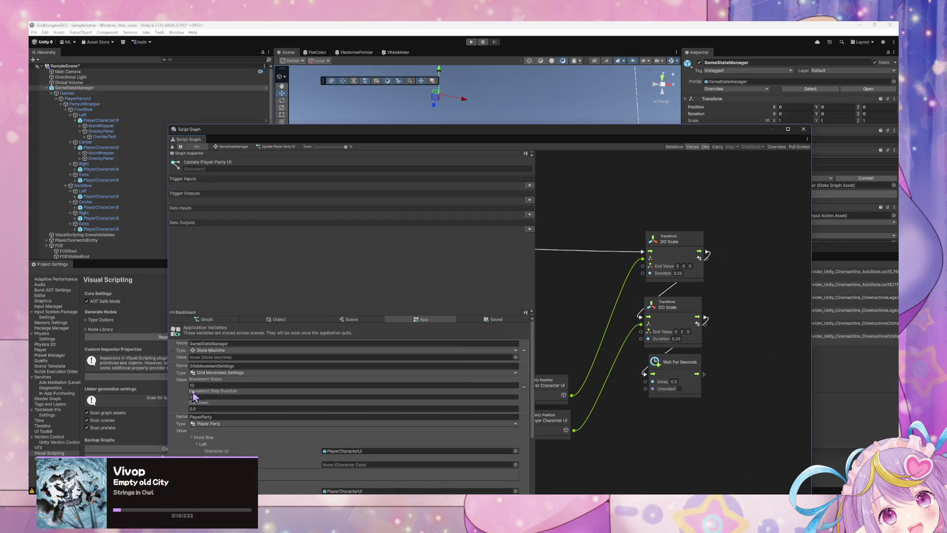
{"action": "scroll", "coordinate": [195, 451], "scroll_direction": "down", "scroll_amount": 5}
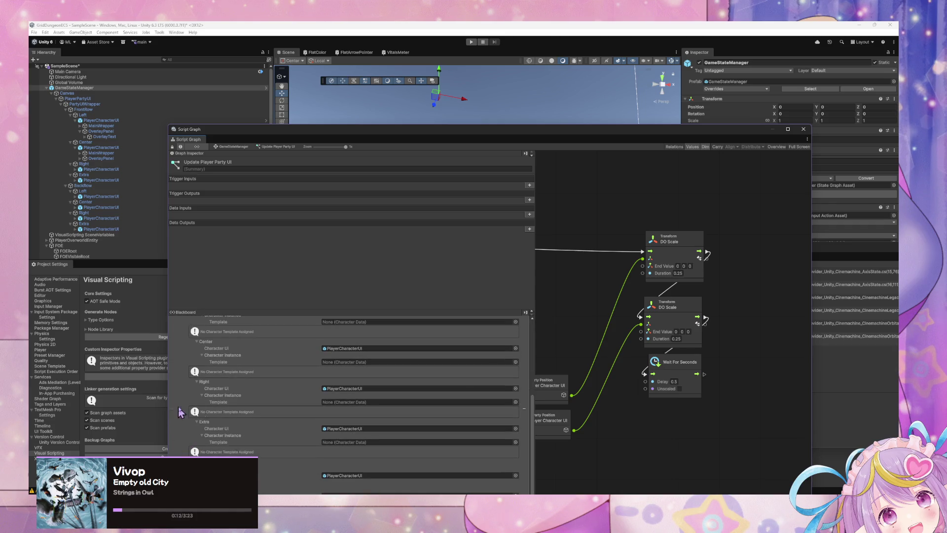
{"action": "mouse_move", "coordinate": [180, 412]}
{"action": "left_mouse_down"}
{"action": "mouse_move", "coordinate": [664, 429]}
{"action": "mouse_move", "coordinate": [744, 417]}
{"action": "left_mouse_up"}
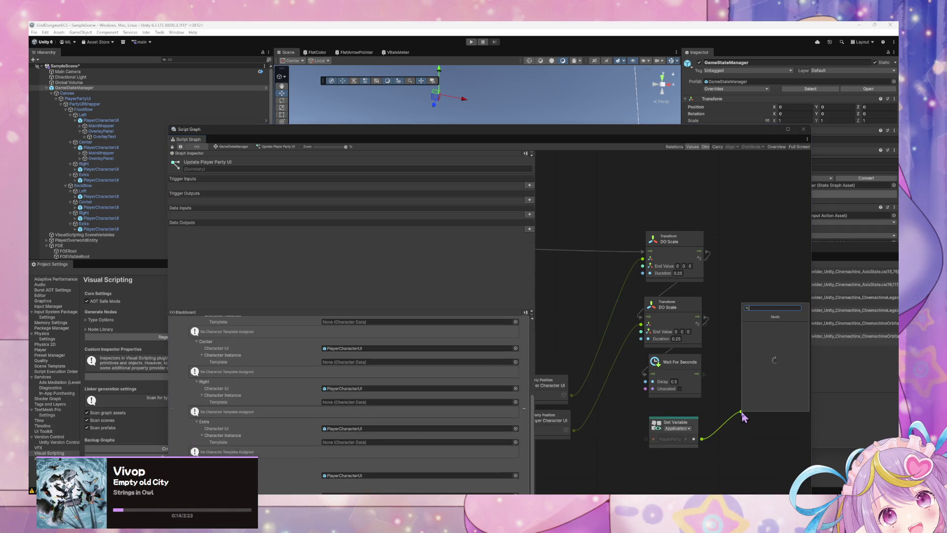
{"action": "type", "text": "swap"}
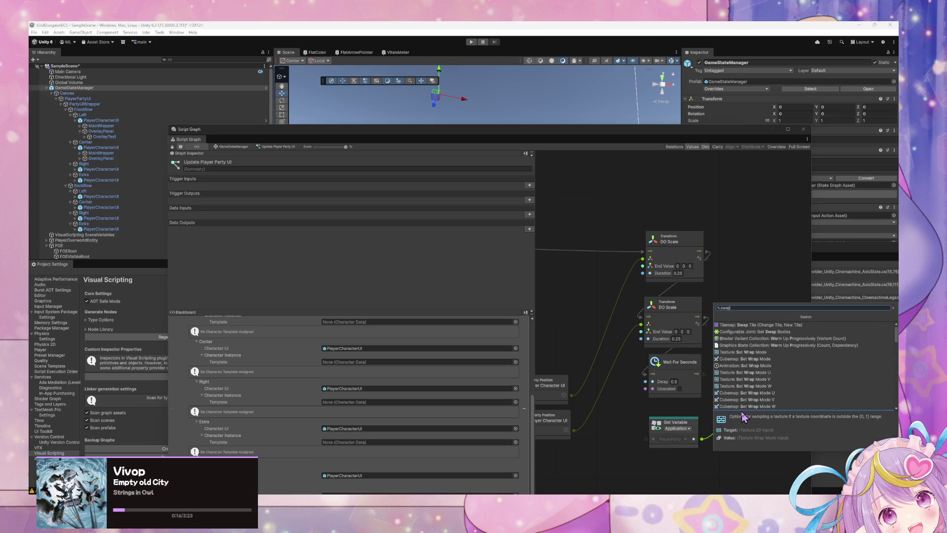
{"action": "type", "text": " pos"}
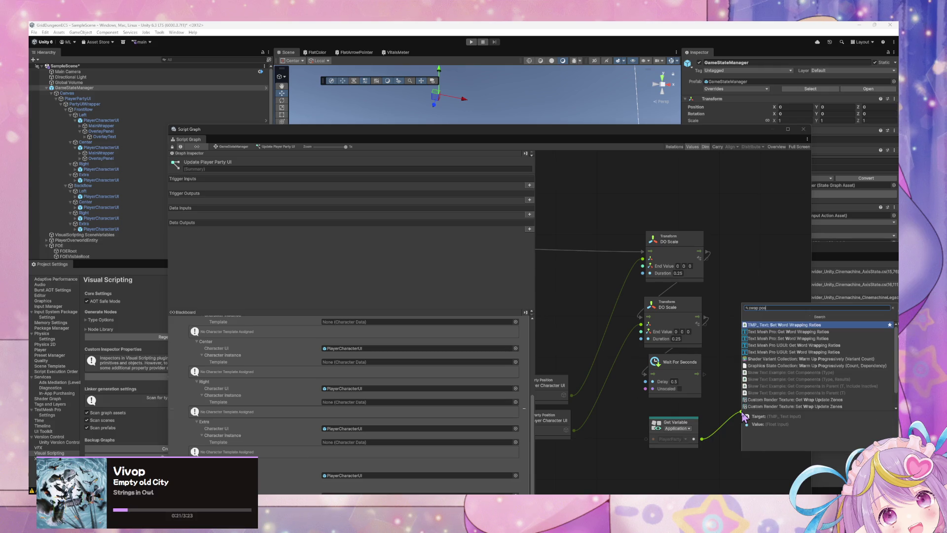
{"action": "key", "text": "Escape"}
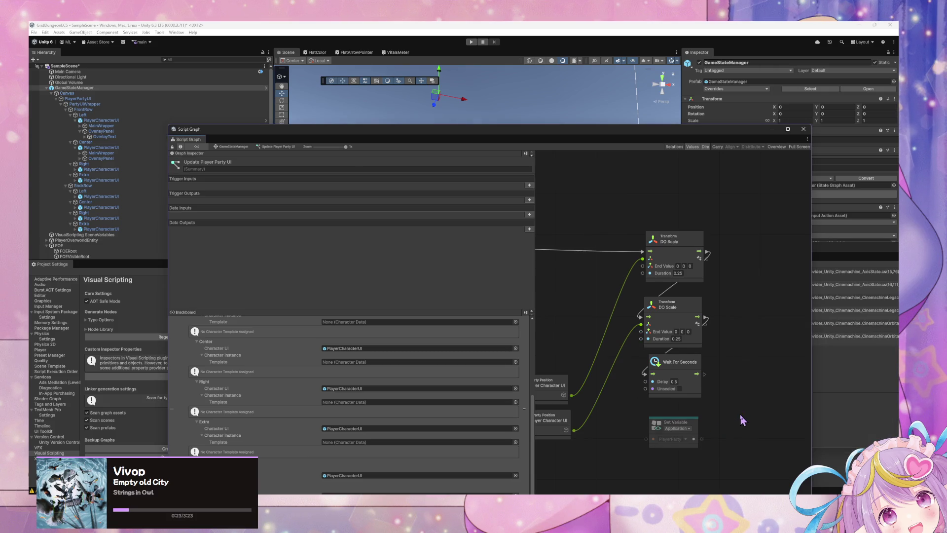
Review the SwapPositions method in Party.cs, then return to Unity
{"action": "key", "text": "alt+Tab"}
{"action": "left_click", "coordinate": [747, 425]}
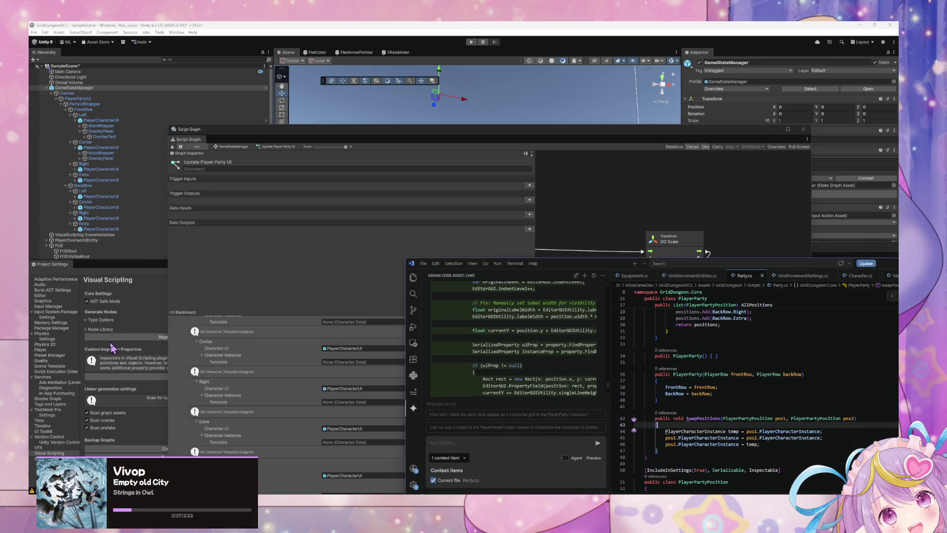
{"action": "left_click", "coordinate": [134, 344]}
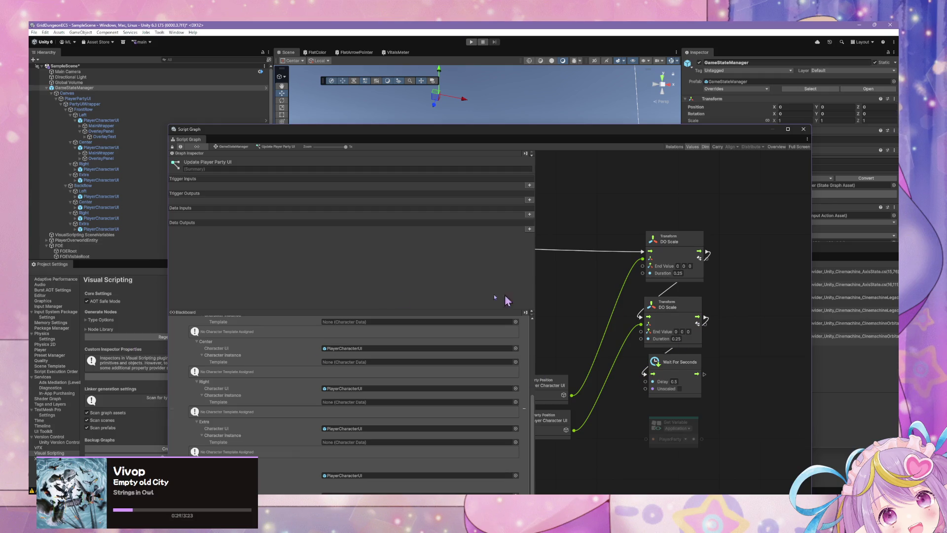
Move the Script Graph window aside and run Regenerate Nodes in the Visual Scripting settings
{"action": "left_click_drag", "start_coordinate": [286, 132], "coordinate": [417, 134]}
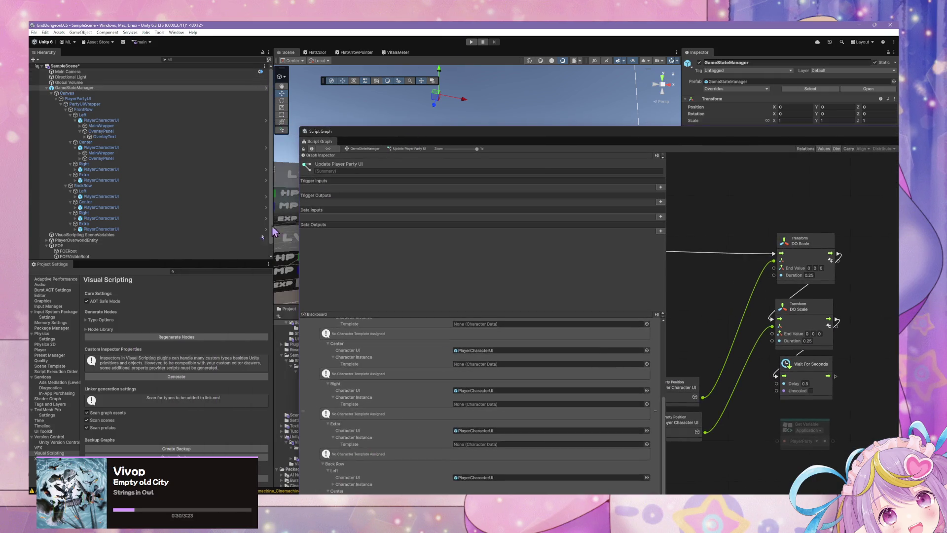
{"action": "left_click", "coordinate": [176, 337]}
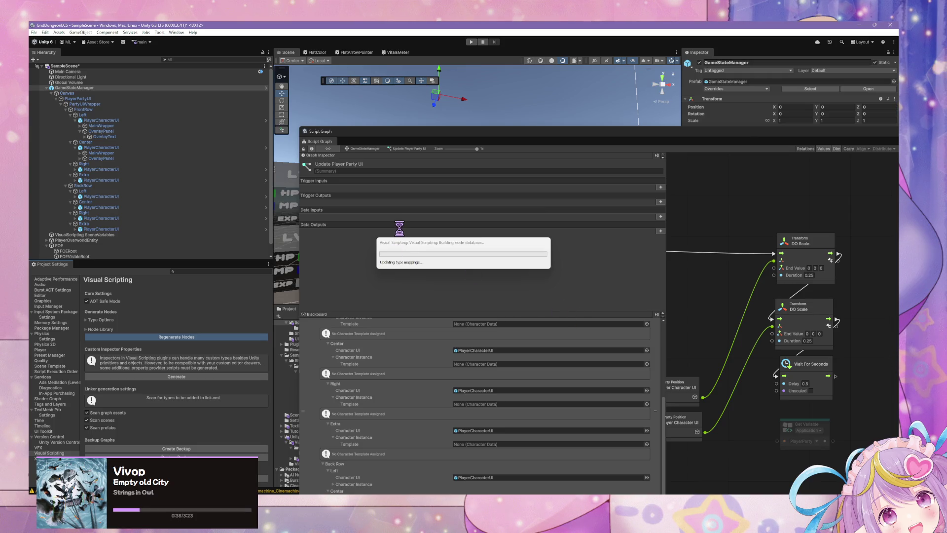
{"action": "mouse_move", "coordinate": [495, 530]}
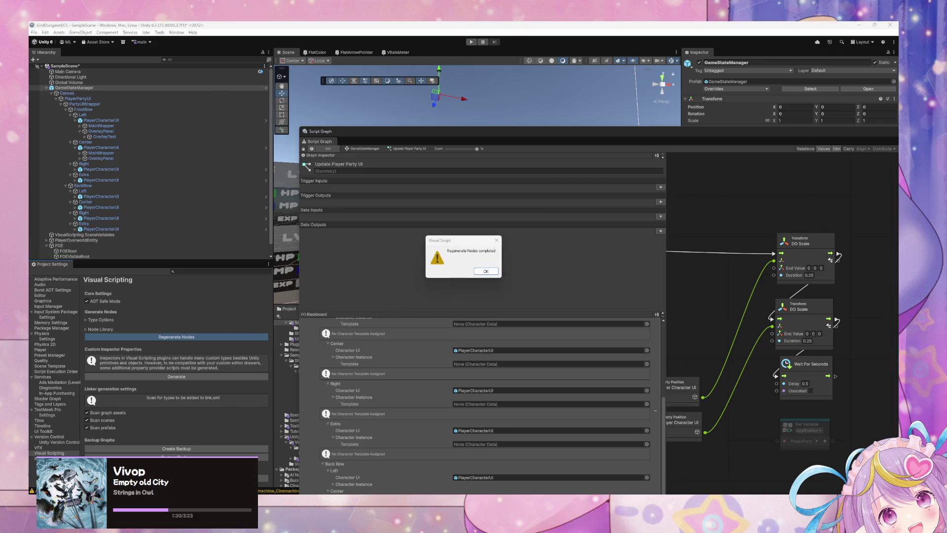
Dismiss the regeneration message and add a Swap Positions node targeting PlayerParty
{"action": "left_click", "coordinate": [484, 271]}
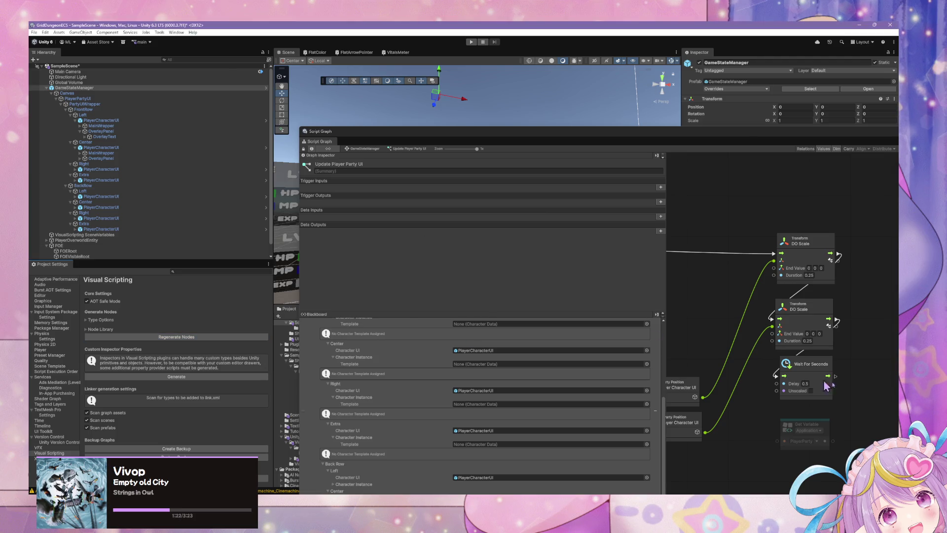
{"action": "left_click_drag", "start_coordinate": [870, 390], "coordinate": [842, 381]}
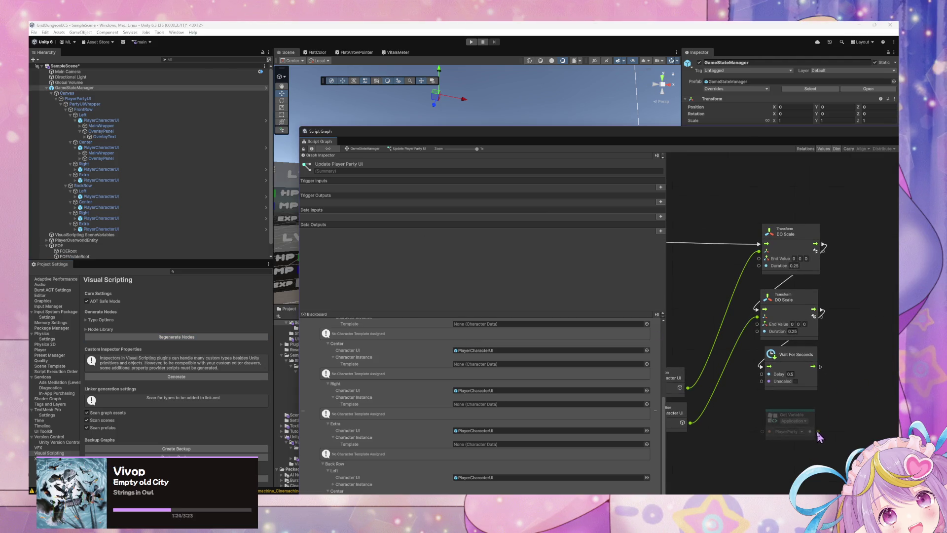
{"action": "left_click_drag", "start_coordinate": [818, 432], "coordinate": [845, 403]}
{"action": "type", "text": "swap pos"}
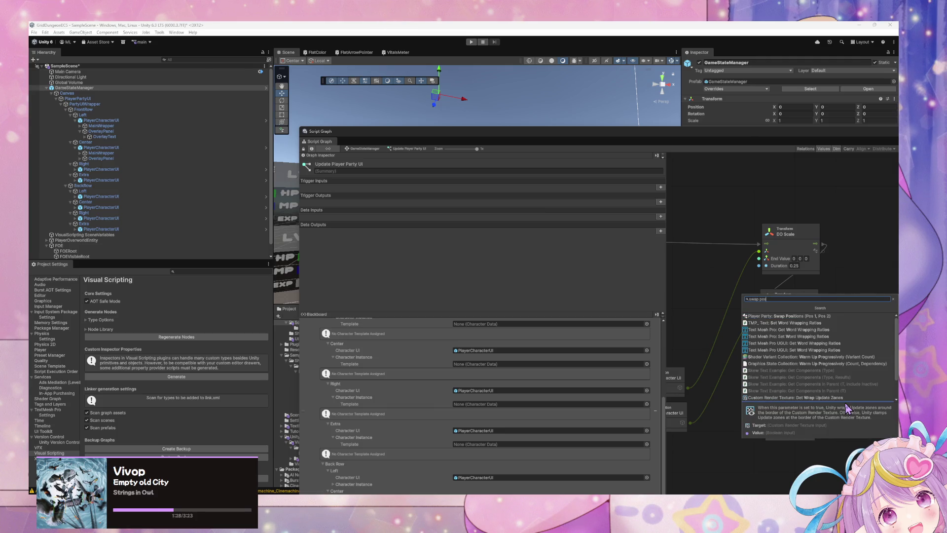
{"action": "left_click", "coordinate": [788, 317]}
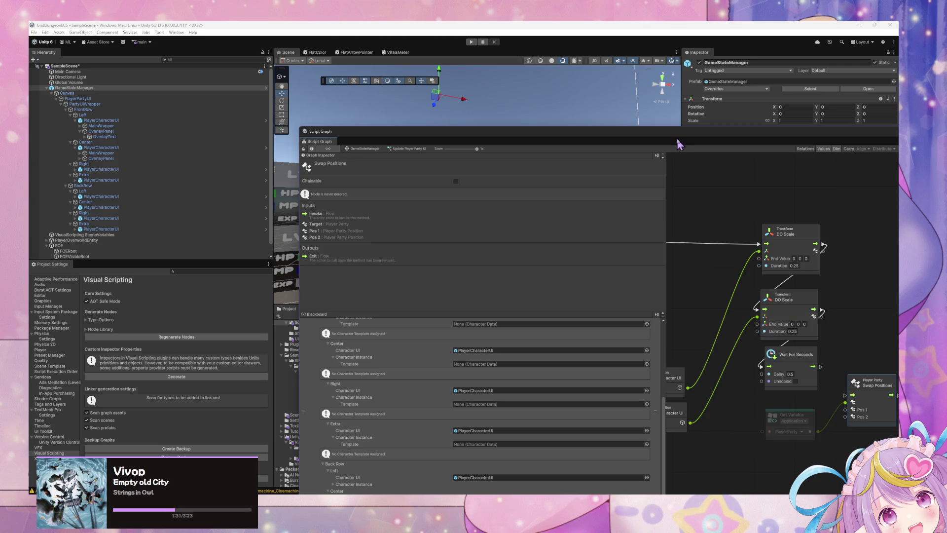
Connect Wait For Seconds' exit to Swap Positions and pull a new flow from its output
{"action": "left_click_drag", "start_coordinate": [679, 142], "coordinate": [464, 120]}
{"action": "mouse_move", "coordinate": [554, 342]}
{"action": "left_mouse_down"}
{"action": "mouse_move", "coordinate": [615, 351]}
{"action": "mouse_move", "coordinate": [611, 364]}
{"action": "left_mouse_up"}
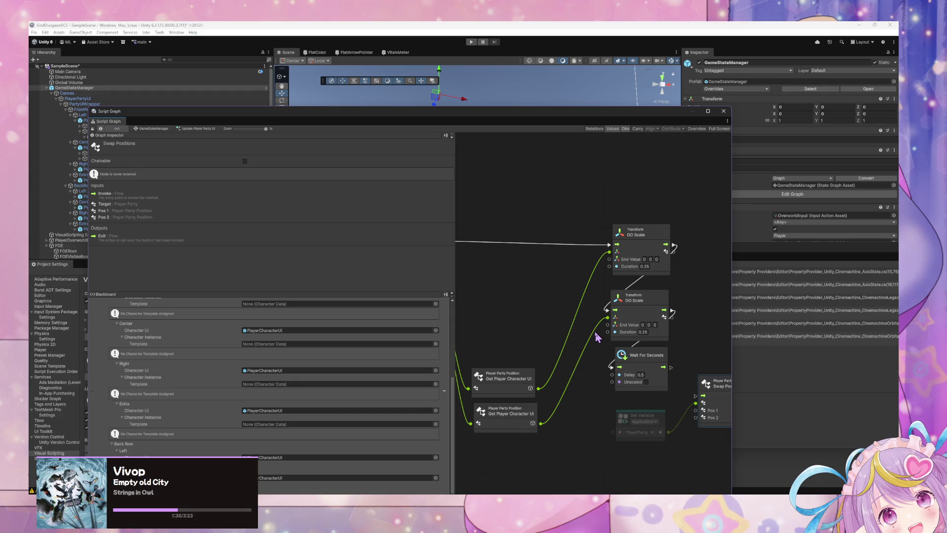
{"action": "scroll", "coordinate": [589, 333], "scroll_direction": "down", "scroll_amount": 2}
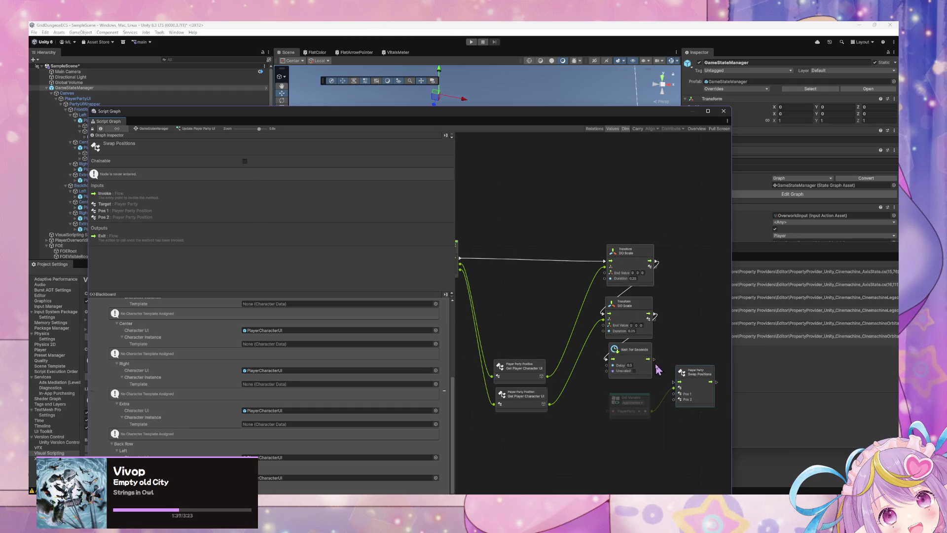
{"action": "mouse_move", "coordinate": [654, 359]}
{"action": "left_mouse_down"}
{"action": "mouse_move", "coordinate": [679, 386]}
{"action": "mouse_move", "coordinate": [647, 369]}
{"action": "left_mouse_up"}
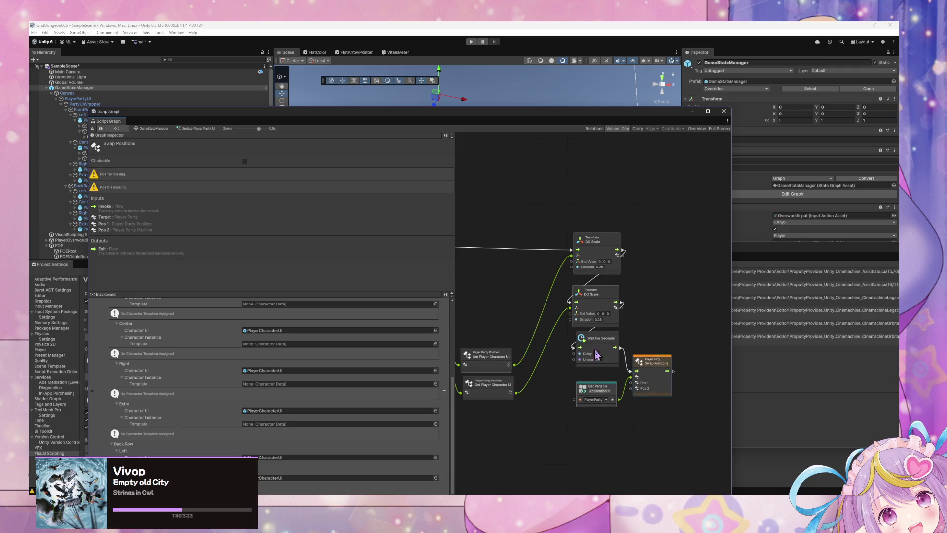
{"action": "mouse_move", "coordinate": [595, 351]}
{"action": "left_mouse_down"}
{"action": "mouse_move", "coordinate": [665, 363]}
{"action": "mouse_move", "coordinate": [620, 364]}
{"action": "left_mouse_up"}
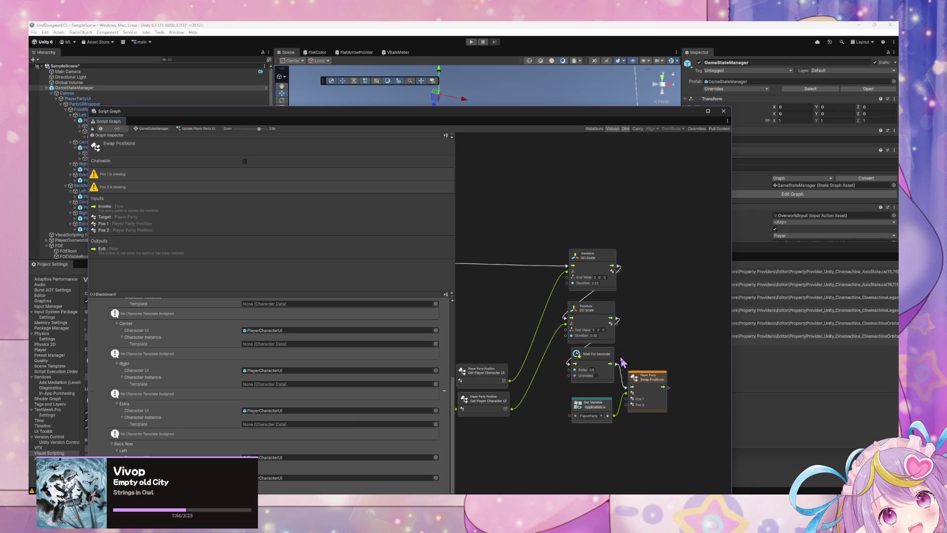
{"action": "left_click", "coordinate": [595, 361]}
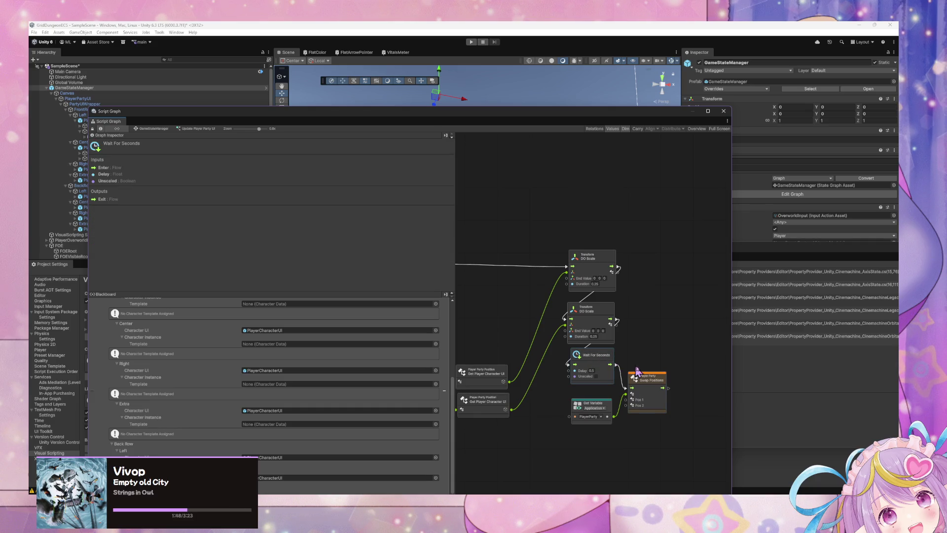
{"action": "left_click_drag", "start_coordinate": [662, 387], "coordinate": [685, 384]}
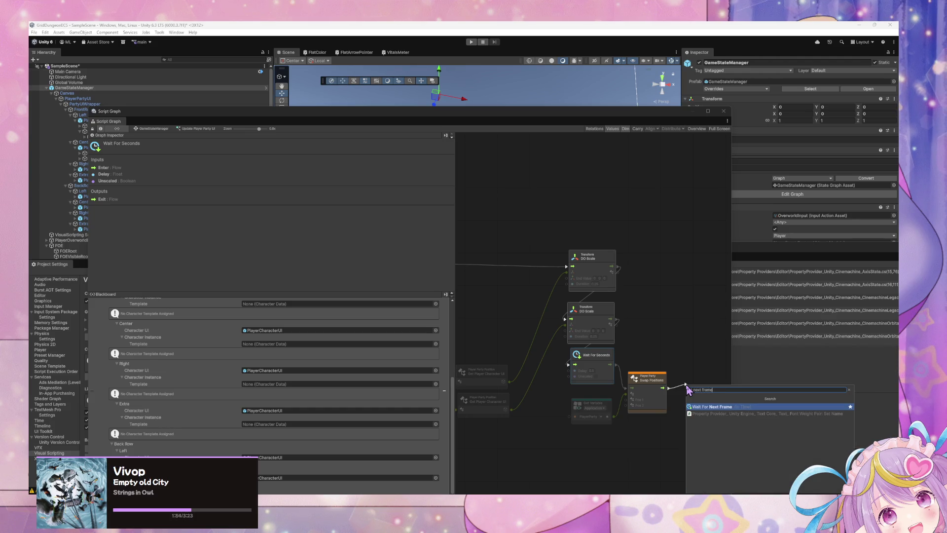
Chain a duplicate 0.5 s Wait For Seconds after Swap Positions, then delete the stray group box
{"action": "key", "text": "Escape"}
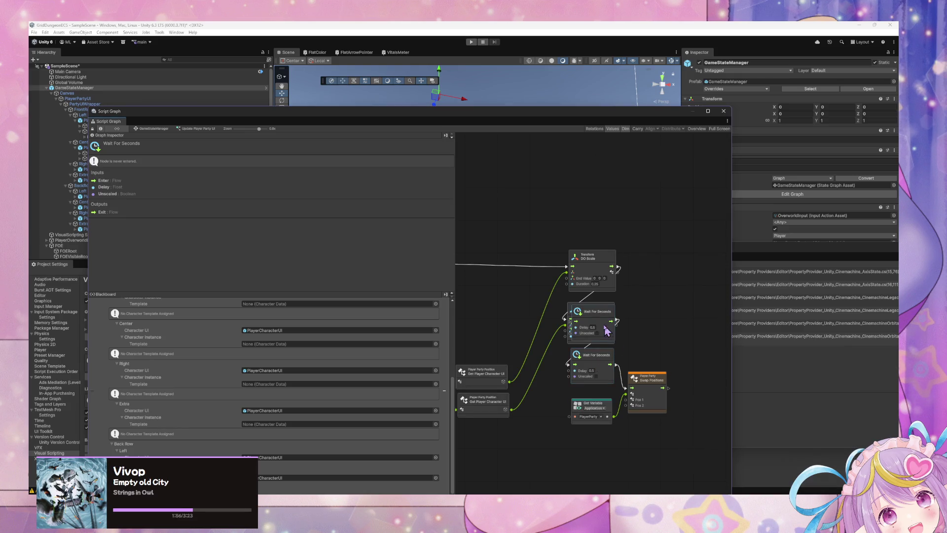
{"action": "mouse_move", "coordinate": [606, 331]}
{"action": "left_mouse_down"}
{"action": "mouse_move", "coordinate": [715, 379]}
{"action": "mouse_move", "coordinate": [680, 384]}
{"action": "mouse_move", "coordinate": [701, 380]}
{"action": "left_mouse_up"}
{"action": "mouse_move", "coordinate": [669, 341]}
{"action": "left_mouse_down"}
{"action": "mouse_move", "coordinate": [598, 357]}
{"action": "mouse_move", "coordinate": [729, 368]}
{"action": "mouse_move", "coordinate": [612, 362]}
{"action": "left_mouse_up"}
{"action": "left_click_drag", "start_coordinate": [544, 257], "coordinate": [568, 356], "text": "ctrl"}
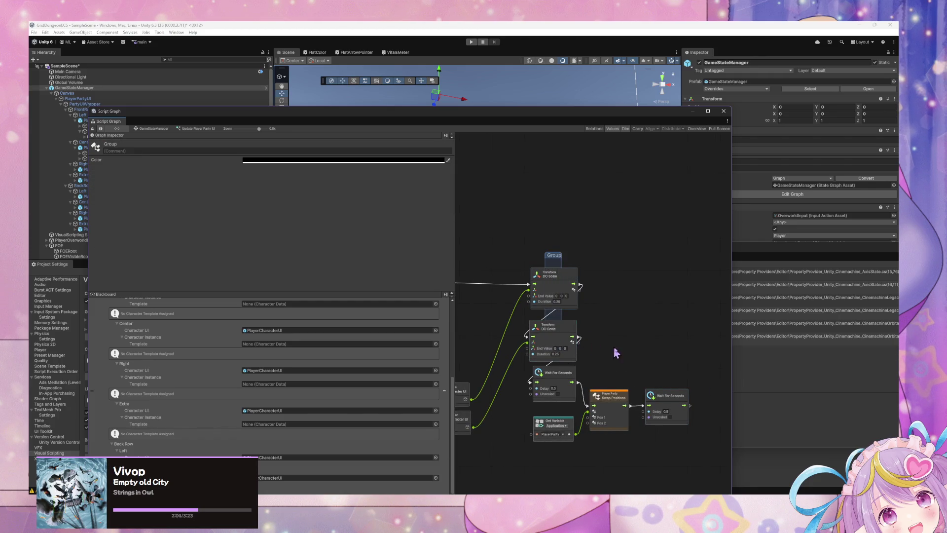
{"action": "key", "text": "Delete"}
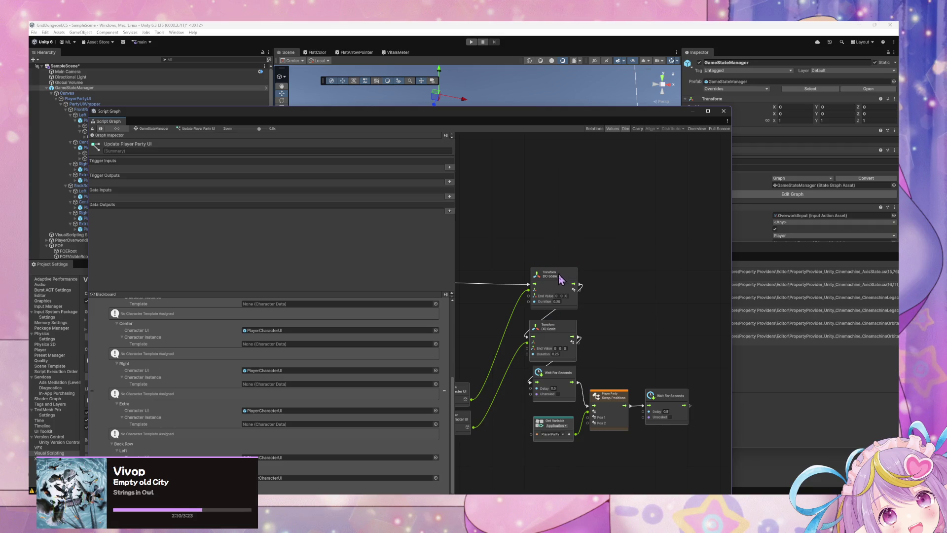
Duplicate the two DO Scale nodes and run them after the second Wait For Seconds
{"action": "mouse_move", "coordinate": [548, 304]}
{"action": "left_click_drag", "start_coordinate": [671, 341], "coordinate": [583, 332]}
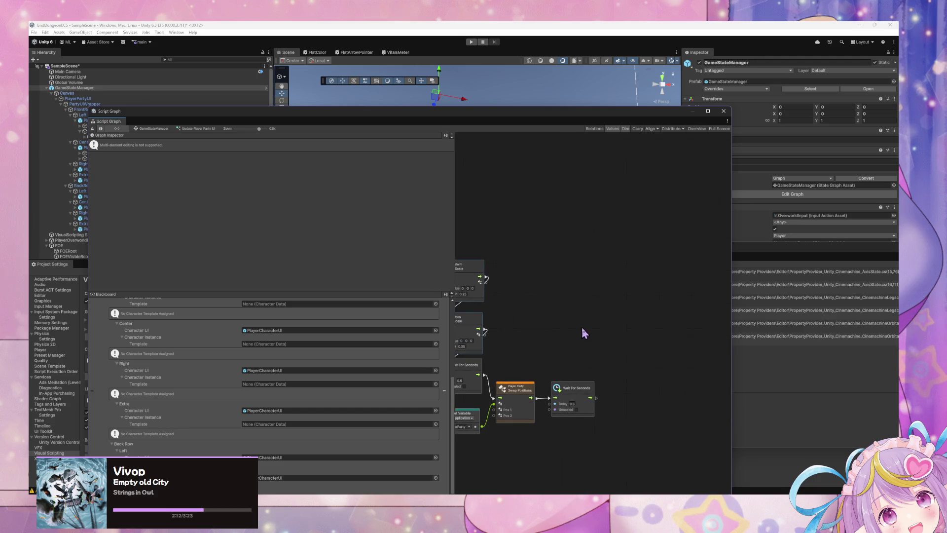
{"action": "key", "text": "ctrl+v"}
{"action": "left_click_drag", "start_coordinate": [598, 299], "coordinate": [683, 335]}
{"action": "left_click_drag", "start_coordinate": [522, 326], "coordinate": [637, 328]}
{"action": "left_click_drag", "start_coordinate": [702, 319], "coordinate": [692, 330]}
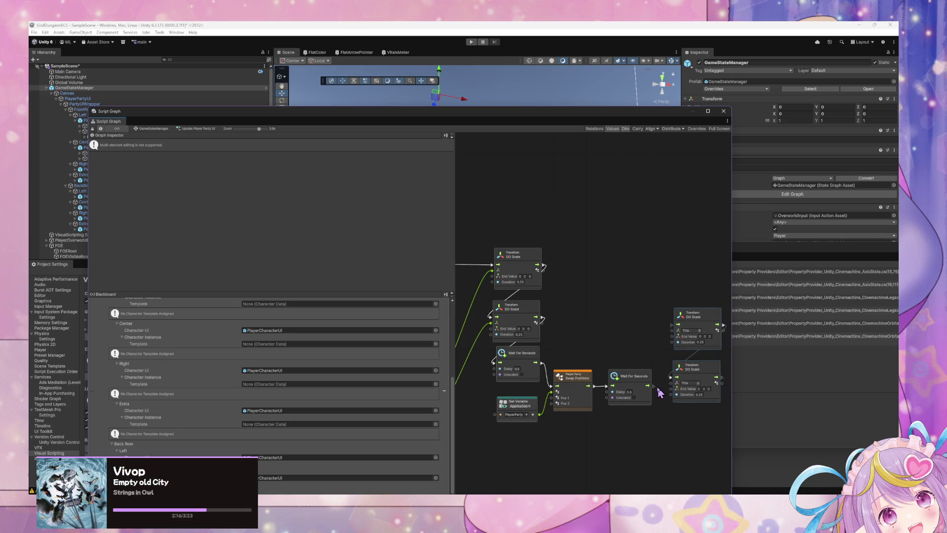
{"action": "left_click_drag", "start_coordinate": [654, 386], "coordinate": [671, 324]}
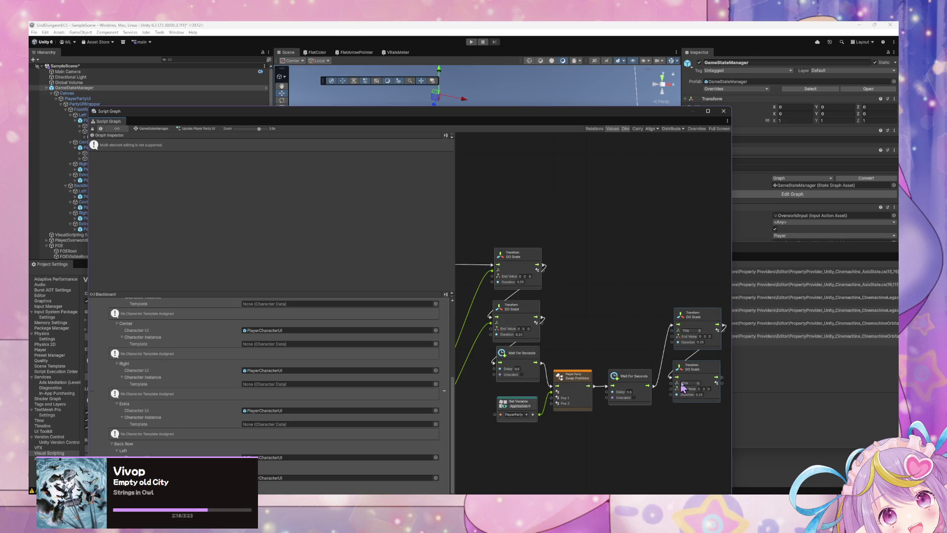
Set both new DO Scale End Values to 1, 1, 1 and feed them Get Player Character UI
{"action": "type", "text": "1"}
{"action": "left_click", "coordinate": [705, 337]}
{"action": "type", "text": "1"}
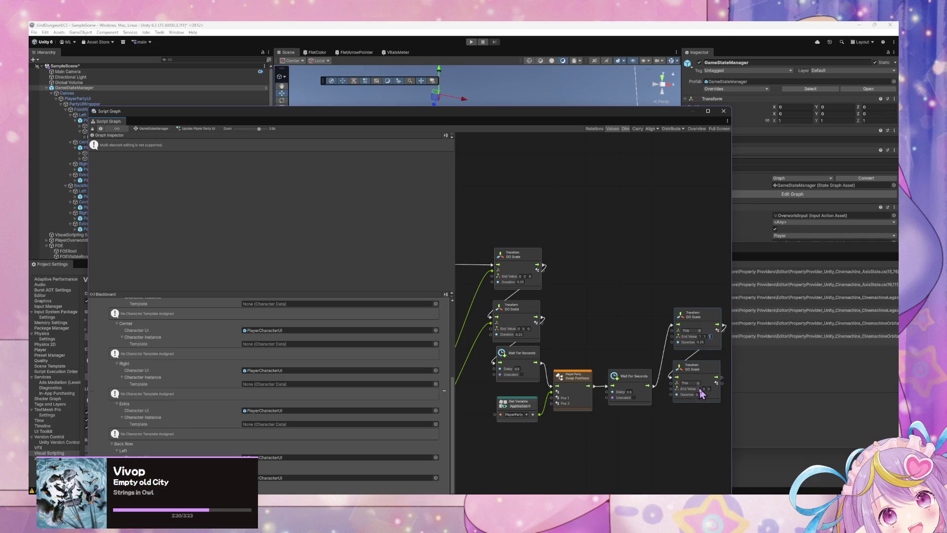
{"action": "left_click", "coordinate": [704, 389]}
{"action": "type", "text": "1"}
{"action": "scroll", "coordinate": [649, 392], "scroll_direction": "down", "scroll_amount": 3}
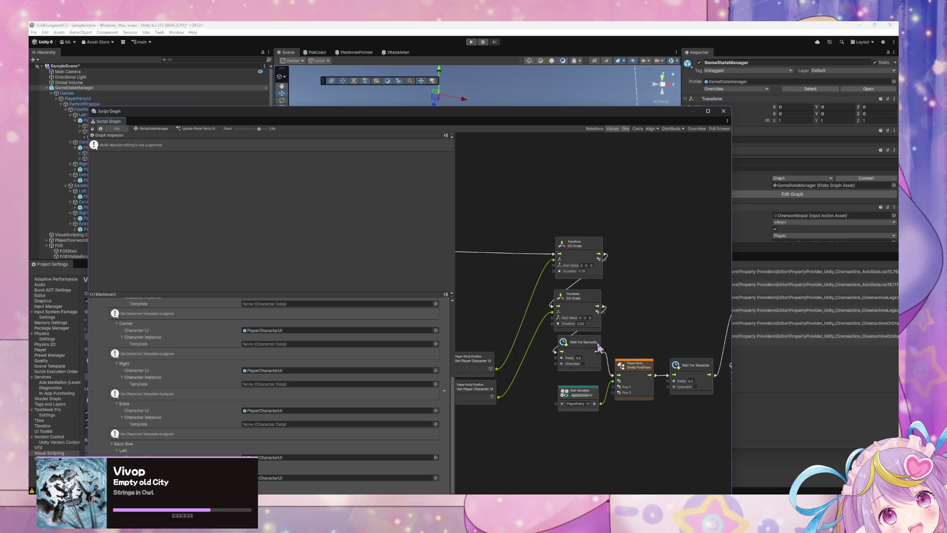
{"action": "left_click_drag", "start_coordinate": [520, 362], "coordinate": [698, 323]}
{"action": "left_click_drag", "start_coordinate": [522, 385], "coordinate": [699, 368]}
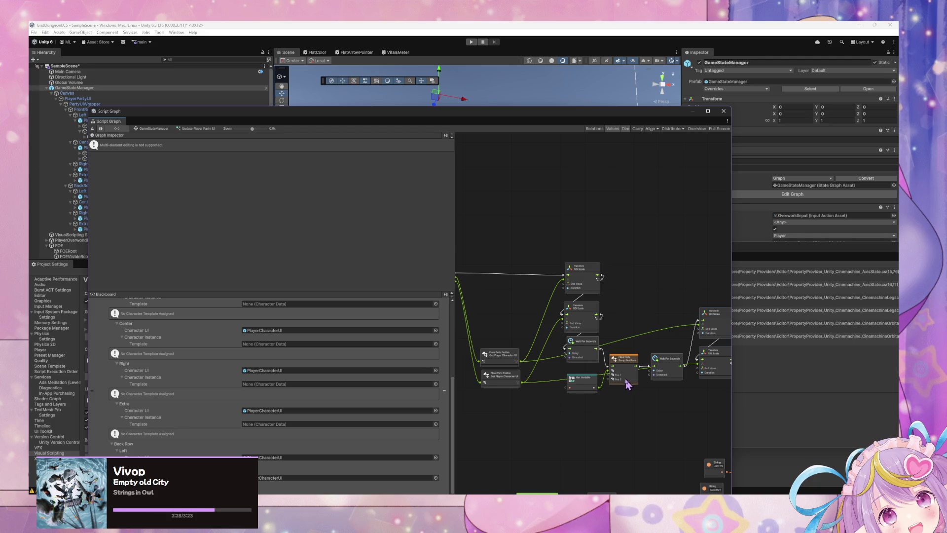
{"action": "mouse_move", "coordinate": [515, 336]}
{"action": "left_mouse_down"}
{"action": "mouse_move", "coordinate": [587, 353]}
{"action": "mouse_move", "coordinate": [562, 332]}
{"action": "mouse_move", "coordinate": [672, 342]}
{"action": "mouse_move", "coordinate": [628, 356]}
{"action": "left_mouse_up"}
{"action": "scroll", "coordinate": [563, 332], "scroll_direction": "up", "scroll_amount": 2}
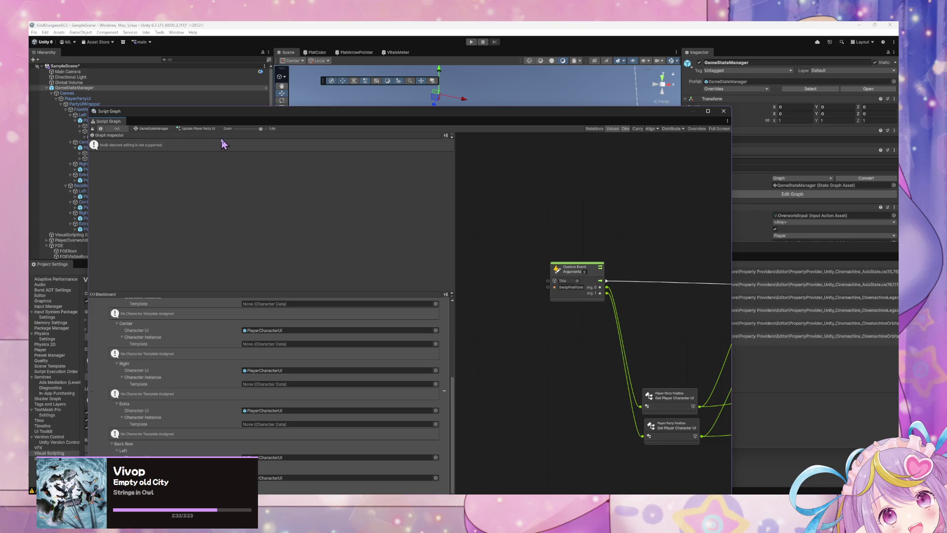
In the GameStateManager state graph, create a Script State titled SwapTest
{"action": "left_click", "coordinate": [153, 128]}
{"action": "right_click", "coordinate": [527, 272]}
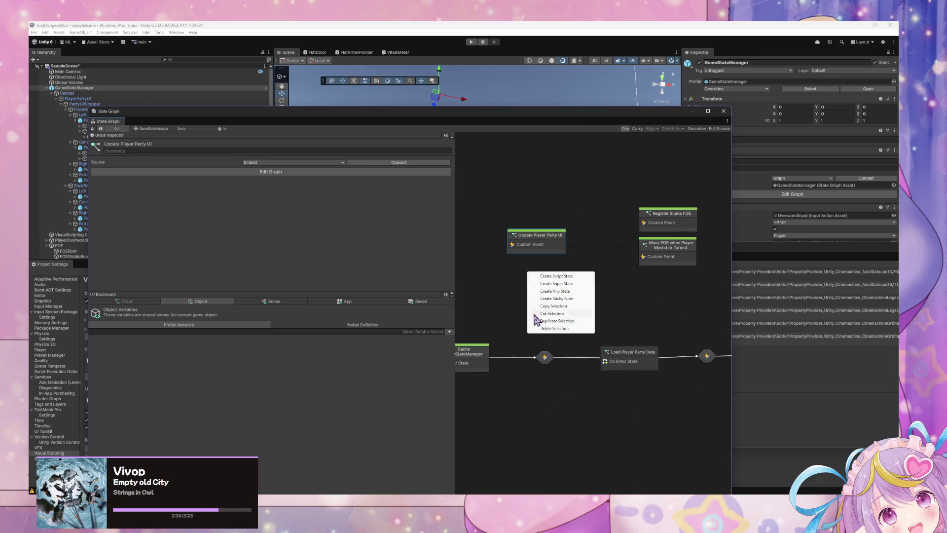
{"action": "left_click", "coordinate": [553, 276]}
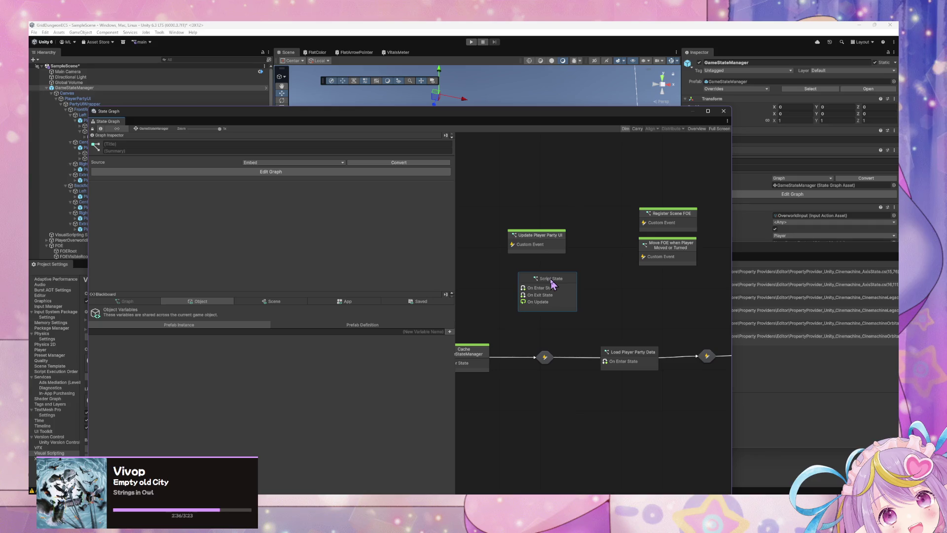
{"action": "right_click", "coordinate": [551, 279]}
{"action": "left_click", "coordinate": [536, 299]}
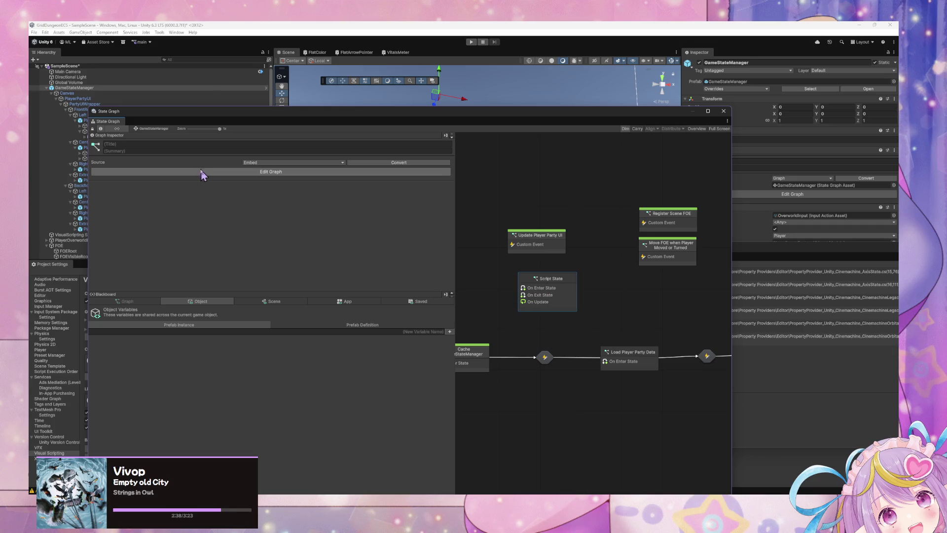
{"action": "left_click", "coordinate": [194, 146]}
{"action": "type", "text": "SwapT"}
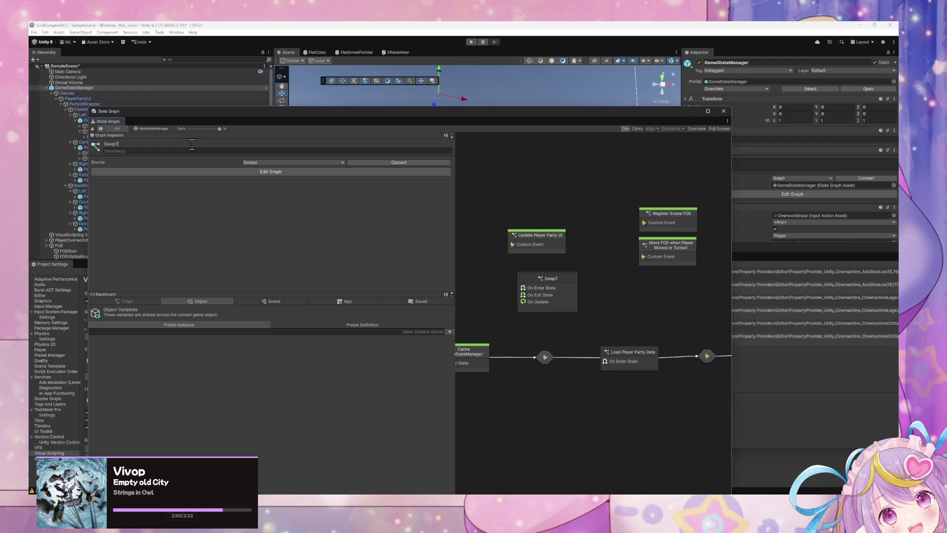
{"action": "type", "text": "est"}
{"action": "scroll", "coordinate": [567, 247], "scroll_direction": "right", "scroll_amount": 3}
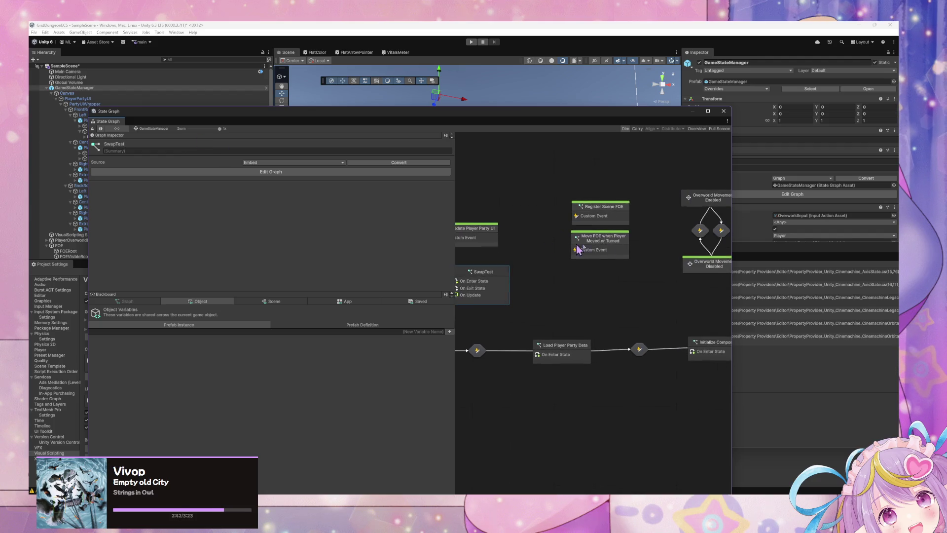
{"action": "scroll", "coordinate": [617, 249], "scroll_direction": "left", "scroll_amount": 2}
Move Update Player Party UI under Move FOE and reposition the SwapTest state beside it
{"action": "left_click_drag", "start_coordinate": [518, 236], "coordinate": [659, 282]}
{"action": "scroll", "coordinate": [592, 271], "scroll_direction": "right", "scroll_amount": 5}
{"action": "scroll", "coordinate": [542, 267], "scroll_direction": "left", "scroll_amount": 5}
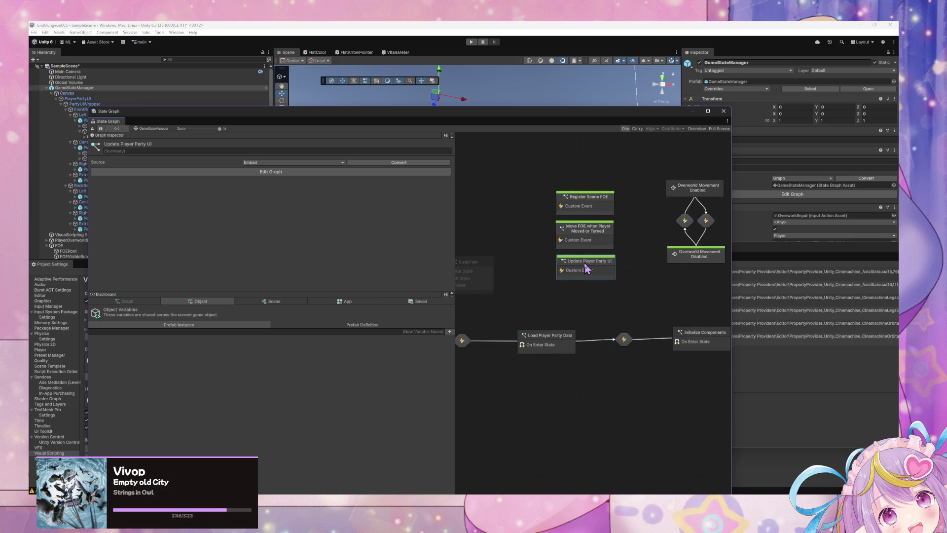
{"action": "double_click", "coordinate": [586, 268]}
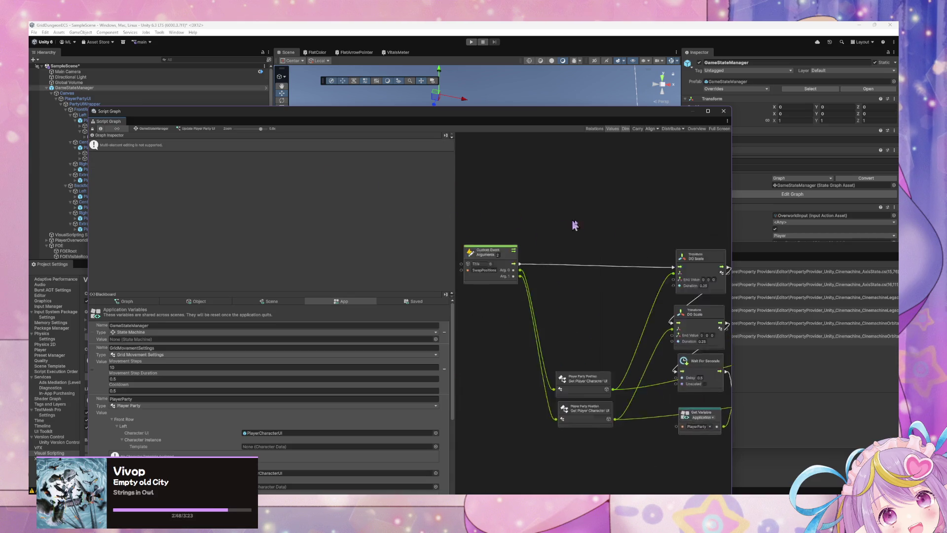
{"action": "left_click", "coordinate": [162, 129]}
{"action": "mouse_move", "coordinate": [540, 259]}
{"action": "left_mouse_down"}
{"action": "mouse_move", "coordinate": [595, 249]}
{"action": "mouse_move", "coordinate": [586, 254]}
{"action": "left_mouse_up"}
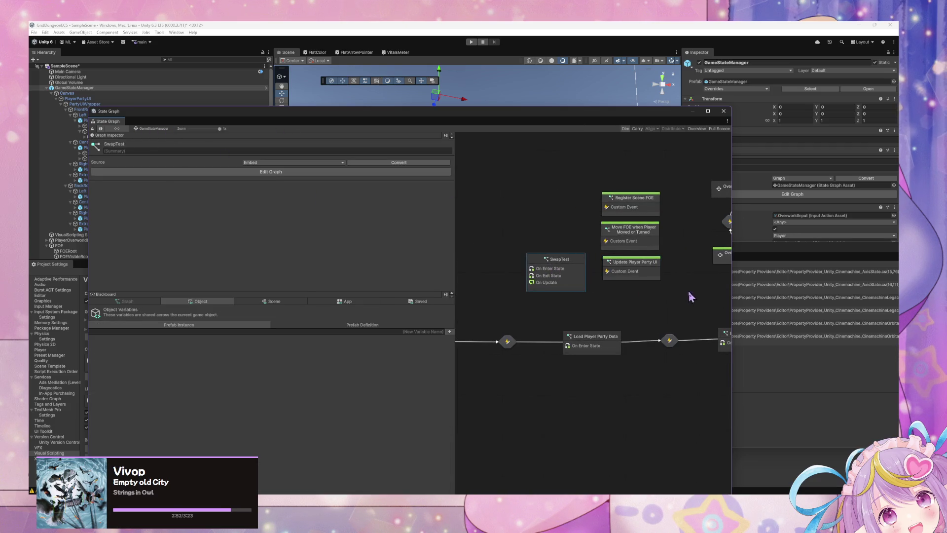
Add a Trigger Custom Event after Swap Positions that fires UpdateCharacterPartyUI
{"action": "double_click", "coordinate": [563, 259]}
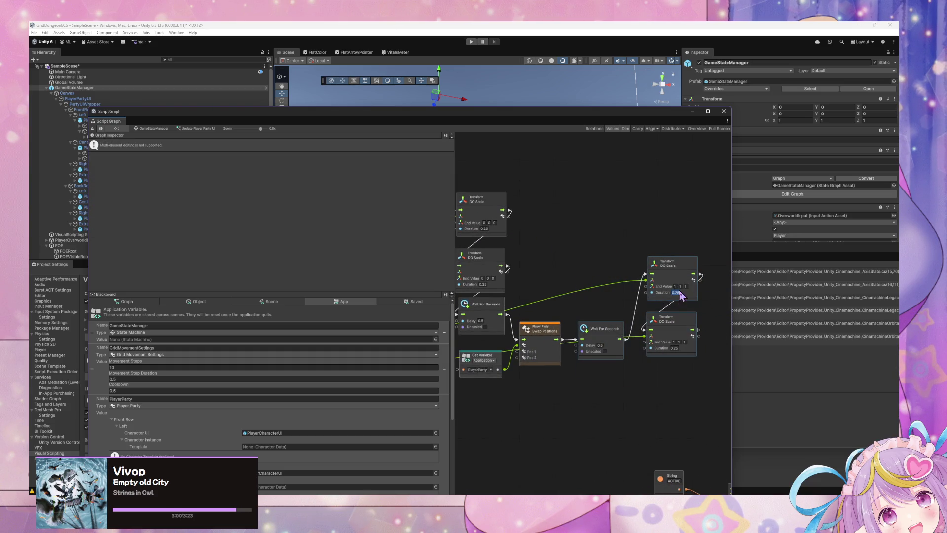
{"action": "left_click_drag", "start_coordinate": [671, 271], "coordinate": [703, 276]}
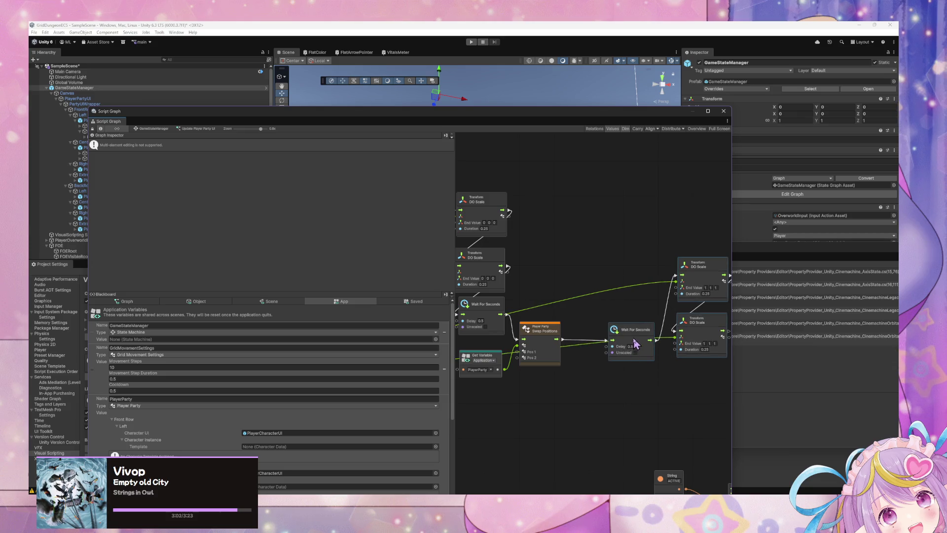
{"action": "left_click_drag", "start_coordinate": [636, 344], "coordinate": [659, 344]}
{"action": "mouse_move", "coordinate": [553, 439]}
{"action": "left_mouse_down"}
{"action": "mouse_move", "coordinate": [613, 323]}
{"action": "mouse_move", "coordinate": [609, 361]}
{"action": "left_mouse_up"}
{"action": "right_click", "coordinate": [636, 351]}
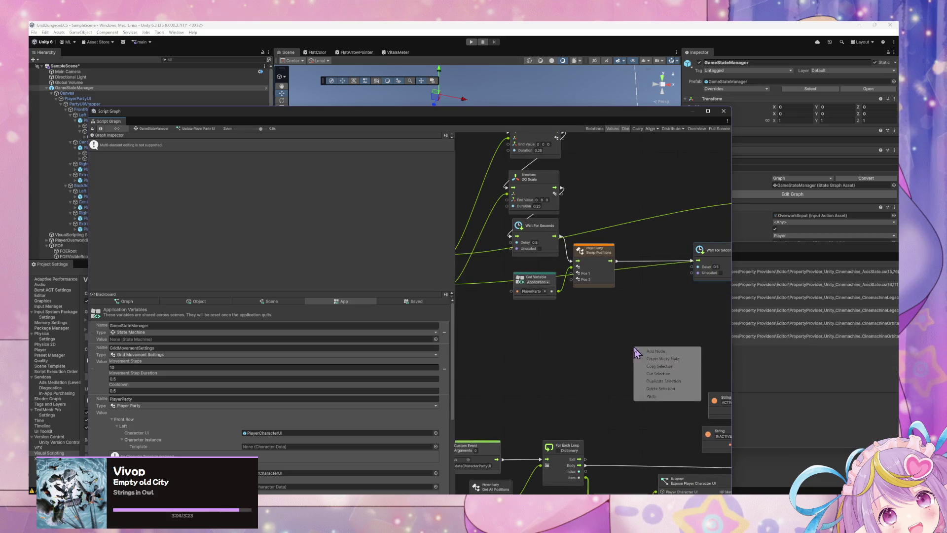
{"action": "left_click", "coordinate": [636, 352]}
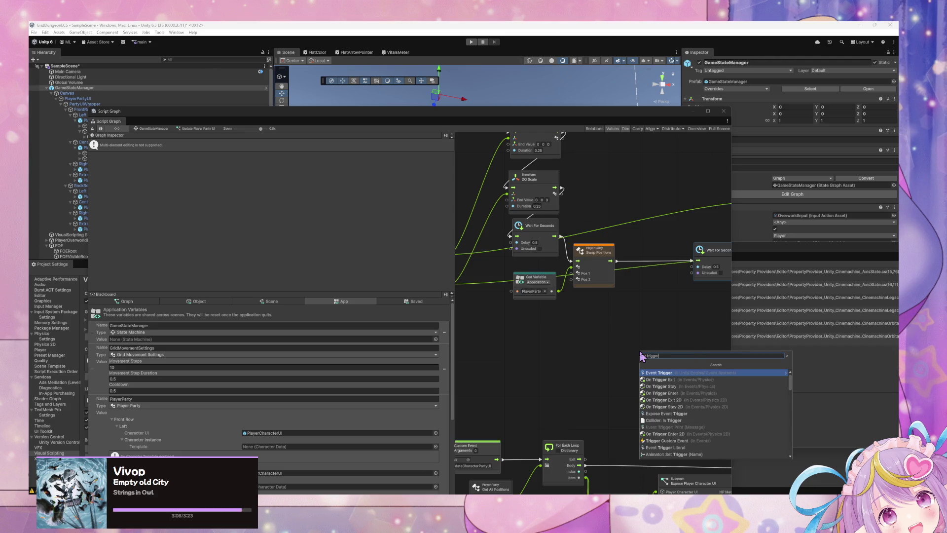
{"action": "key", "text": "Down"}
{"action": "key", "text": "Down"}
{"action": "key", "text": "Down"}
{"action": "key", "text": "Return"}
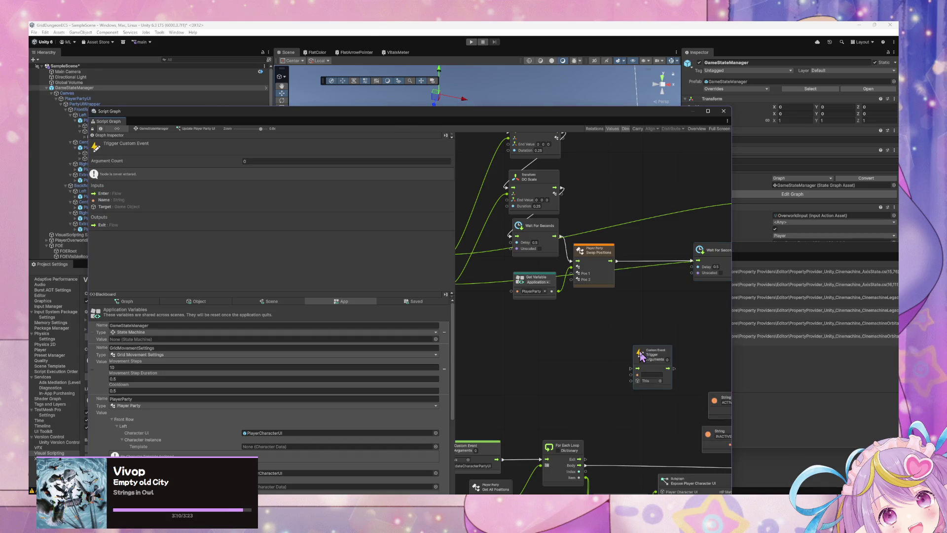
{"action": "mouse_move", "coordinate": [641, 355]}
{"action": "left_mouse_down"}
{"action": "mouse_move", "coordinate": [641, 268]}
{"action": "mouse_move", "coordinate": [637, 280]}
{"action": "left_mouse_up"}
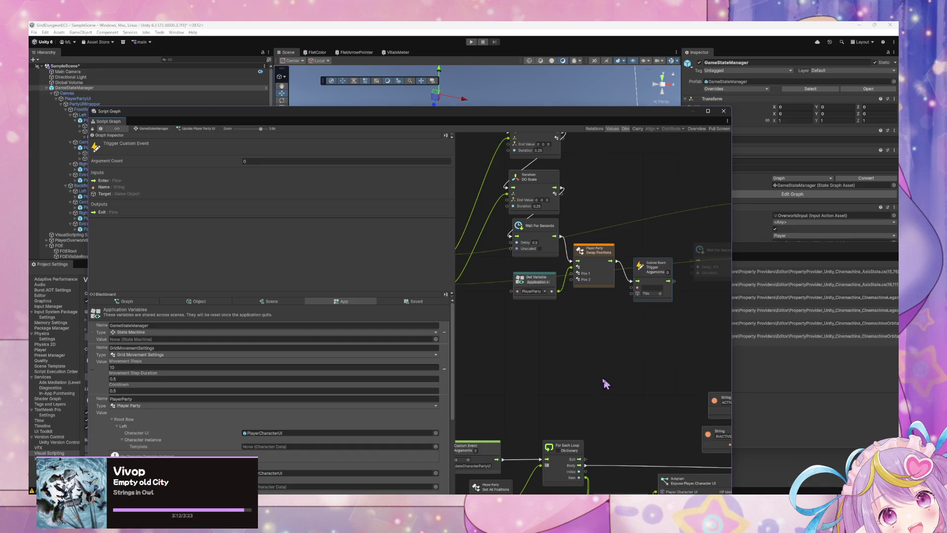
{"action": "left_click", "coordinate": [652, 288]}
{"action": "type", "text": "UpdateCharacterPartyUI"}
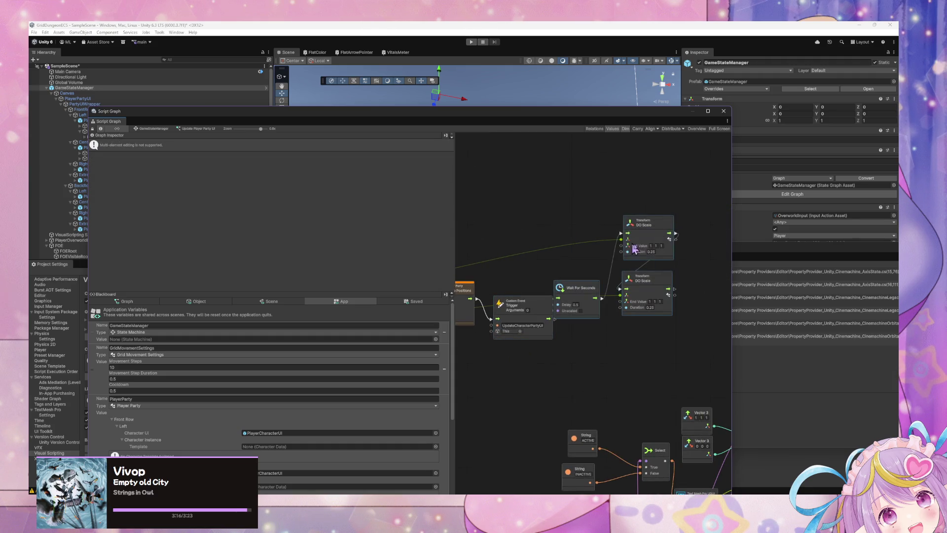
Insert a Wait For Next Frame node right after the trigger, shifting the wait and DO Scale nodes right
{"action": "left_click_drag", "start_coordinate": [634, 248], "coordinate": [684, 253]}
{"action": "right_click", "coordinate": [591, 340]}
{"action": "left_click", "coordinate": [603, 345]}
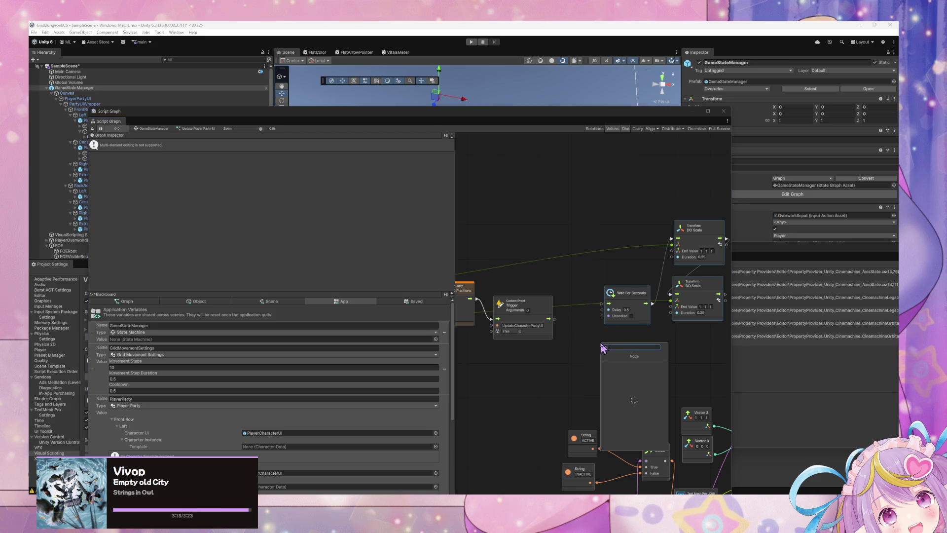
{"action": "type", "text": "next frame"}
{"action": "key", "text": "Return"}
{"action": "left_click", "coordinate": [545, 290]}
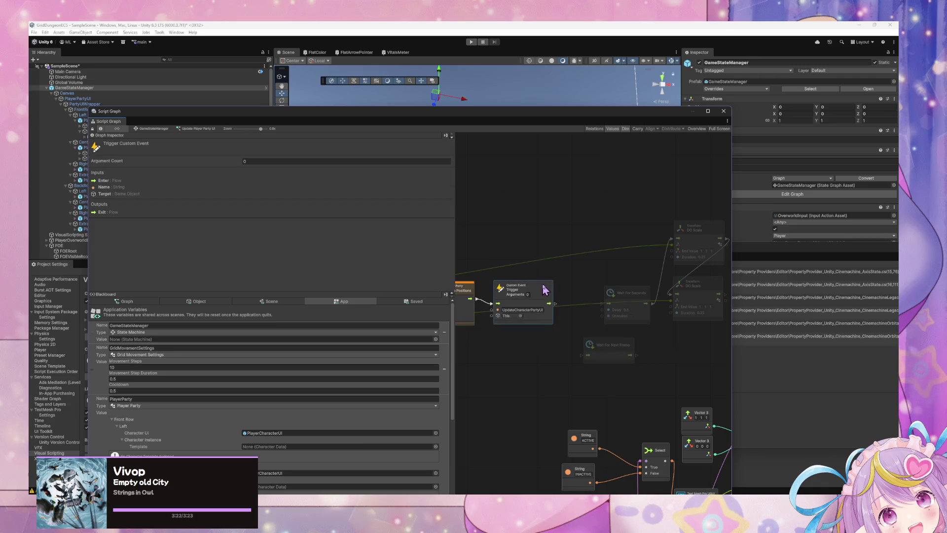
{"action": "left_click_drag", "start_coordinate": [545, 290], "coordinate": [549, 287]}
{"action": "left_click_drag", "start_coordinate": [715, 335], "coordinate": [599, 220]}
{"action": "left_click_drag", "start_coordinate": [692, 244], "coordinate": [728, 241]}
{"action": "mouse_move", "coordinate": [612, 344]}
{"action": "left_mouse_down"}
{"action": "mouse_move", "coordinate": [600, 291]}
{"action": "mouse_move", "coordinate": [569, 308]}
{"action": "mouse_move", "coordinate": [625, 302]}
{"action": "mouse_move", "coordinate": [574, 309]}
{"action": "left_mouse_up"}
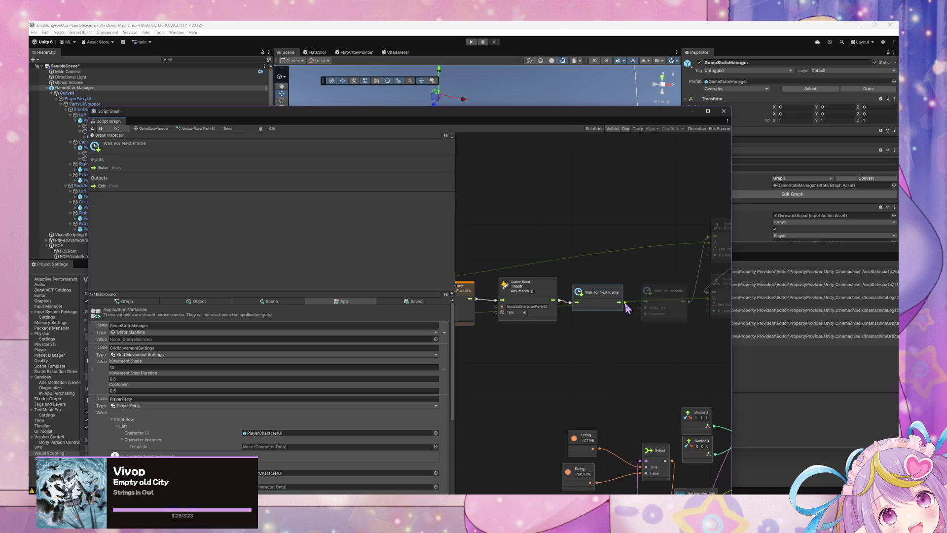
Open the Initialize Components graph and remove the wrongly pasted DO Scale nodes
{"action": "left_click_drag", "start_coordinate": [513, 363], "coordinate": [668, 348]}
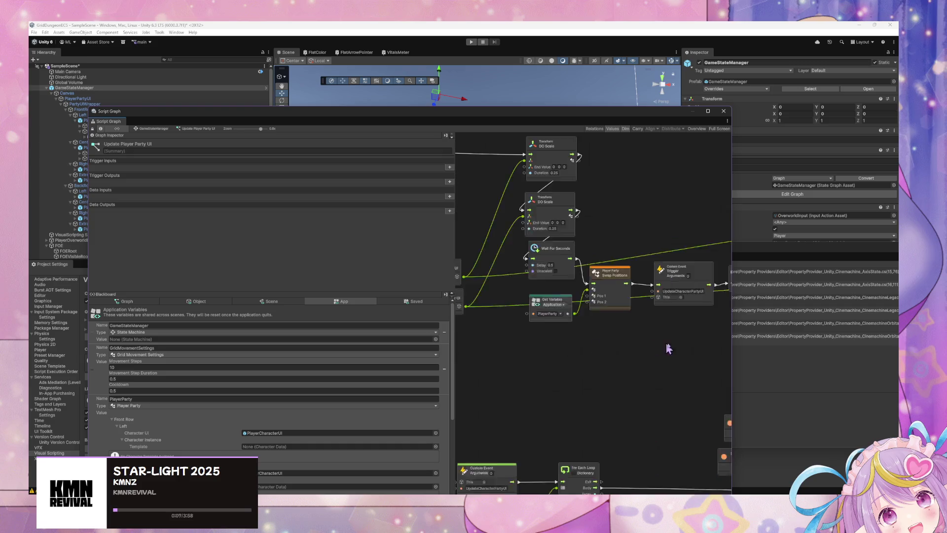
{"action": "scroll", "coordinate": [581, 291], "scroll_direction": "down", "scroll_amount": 6}
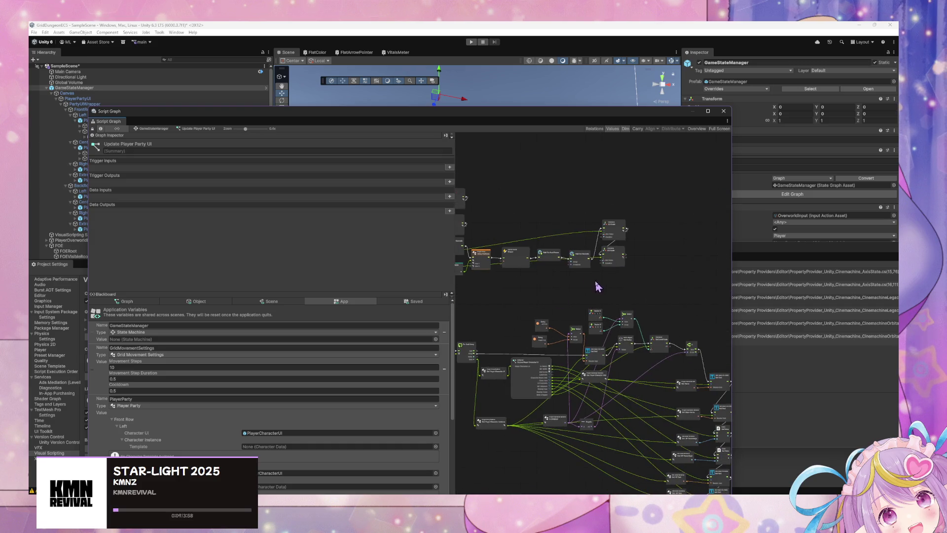
{"action": "scroll", "coordinate": [597, 286], "scroll_direction": "up", "scroll_amount": 6}
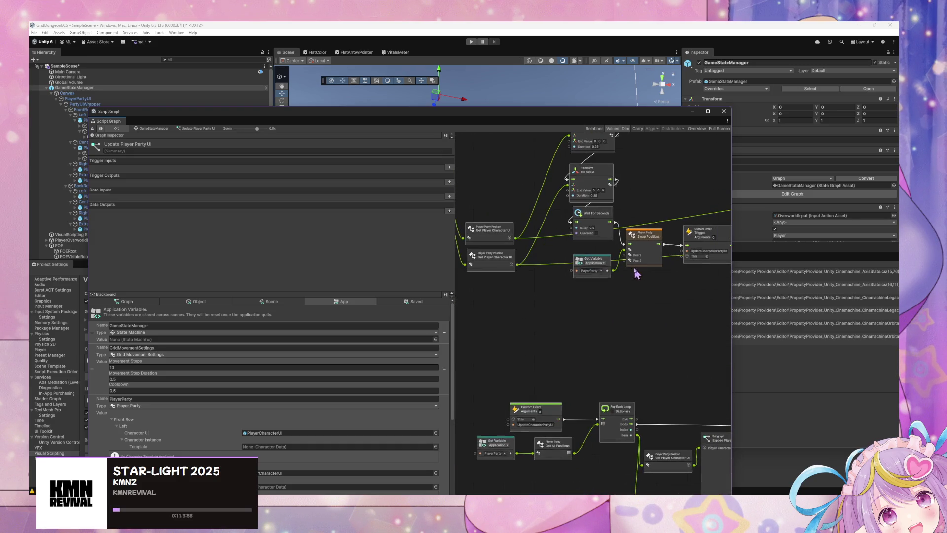
{"action": "mouse_move", "coordinate": [595, 272]}
{"action": "left_mouse_down"}
{"action": "mouse_move", "coordinate": [628, 349]}
{"action": "mouse_move", "coordinate": [627, 370]}
{"action": "mouse_move", "coordinate": [565, 244]}
{"action": "left_mouse_up"}
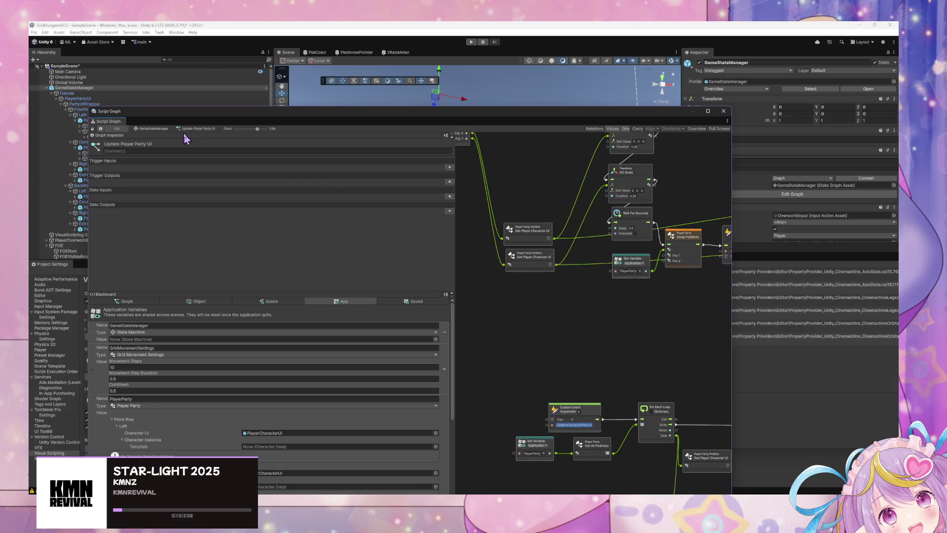
{"action": "left_click", "coordinate": [164, 130]}
{"action": "double_click", "coordinate": [656, 328]}
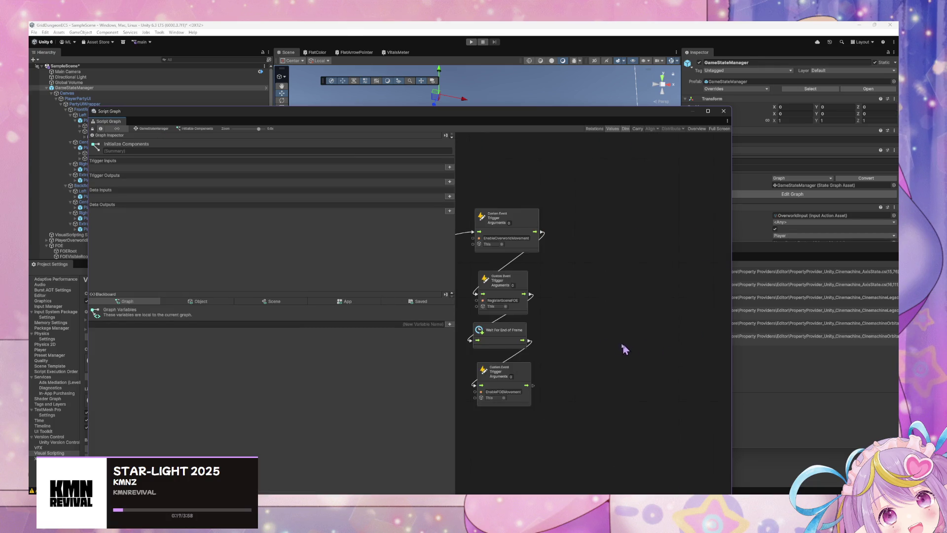
{"action": "left_click", "coordinate": [538, 383]}
{"action": "left_click_drag", "start_coordinate": [539, 374], "coordinate": [588, 298]}
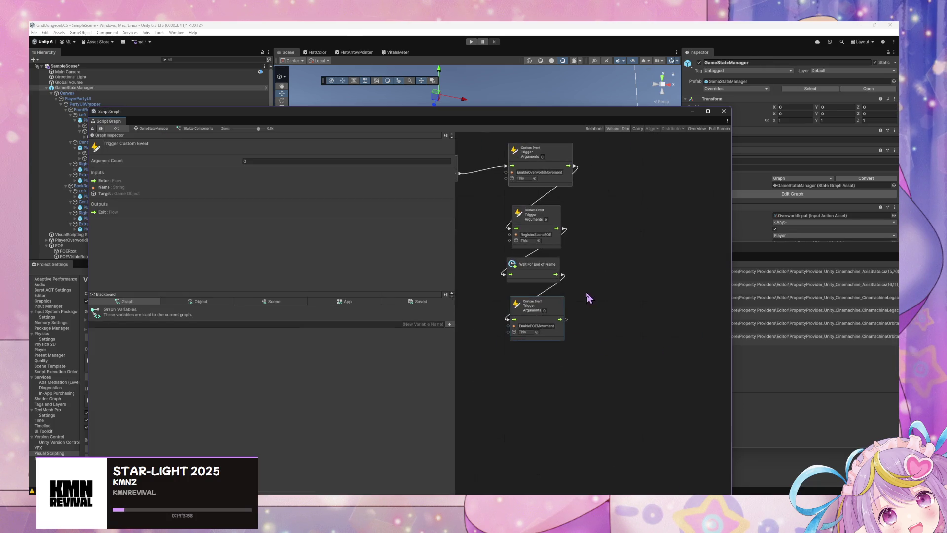
{"action": "key", "text": "ctrl+v"}
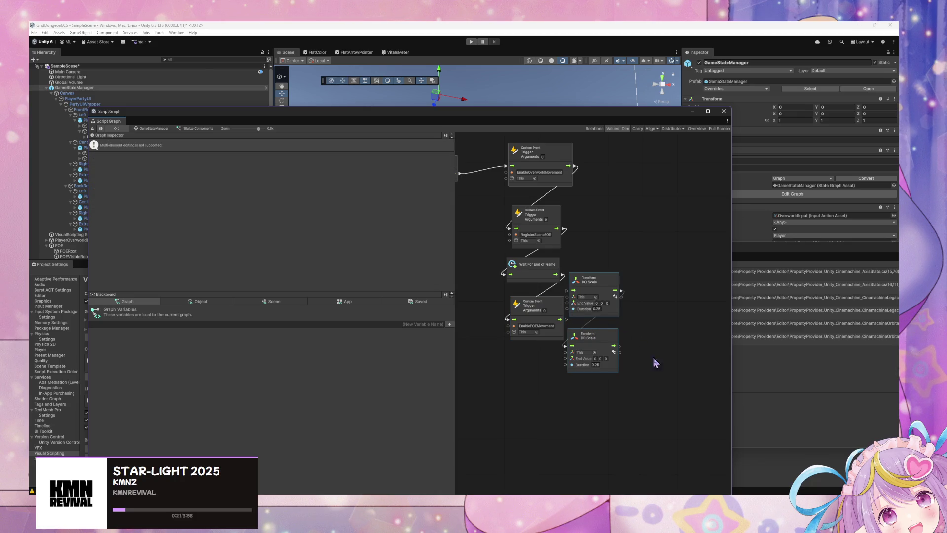
{"action": "key", "text": "Delete"}
Duplicate the EnableFOEMovement trigger, rename it UpdateCharacterPartyUI, and wire it after EnableFOEMovement
{"action": "left_click", "coordinate": [560, 315]}
{"action": "key", "text": "ctrl+c"}
{"action": "key", "text": "ctrl+v"}
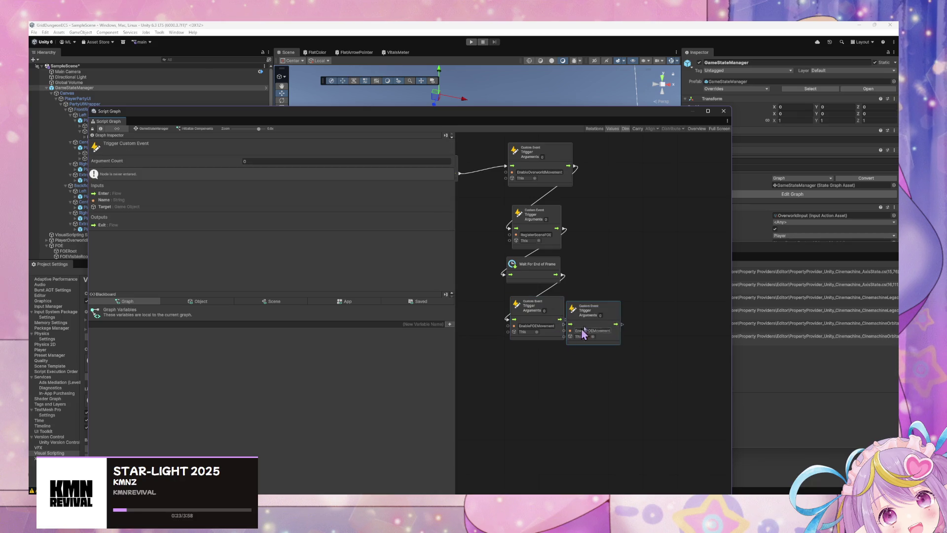
{"action": "left_click_drag", "start_coordinate": [592, 323], "coordinate": [547, 367]}
{"action": "double_click", "coordinate": [535, 375]}
{"action": "type", "text": "UpdateCharacterPartyUI"}
{"action": "mouse_move", "coordinate": [565, 320]}
{"action": "left_mouse_down"}
{"action": "mouse_move", "coordinate": [572, 326]}
{"action": "mouse_move", "coordinate": [552, 347]}
{"action": "mouse_move", "coordinate": [507, 369]}
{"action": "left_mouse_up"}
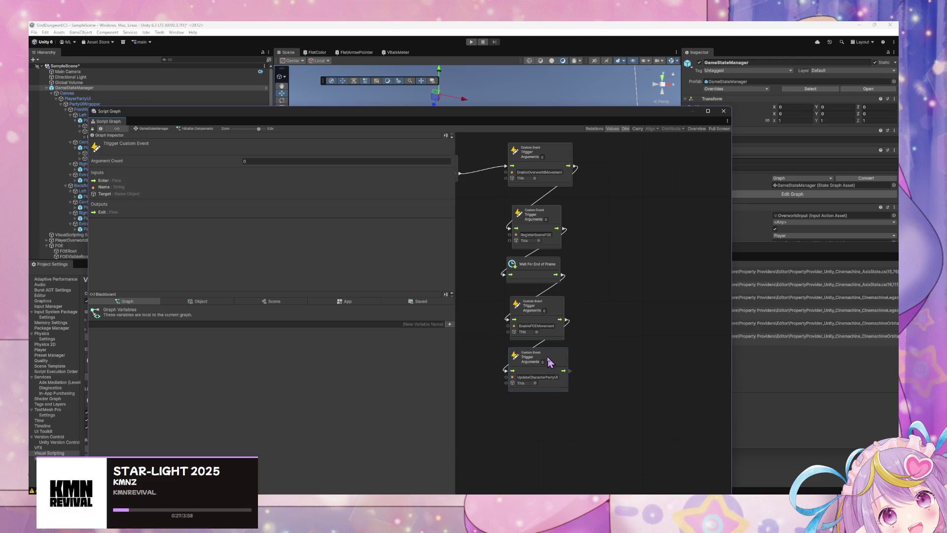
Open the SwapTest state's graph and delete its three default event nodes
{"action": "left_click", "coordinate": [146, 129]}
{"action": "left_click", "coordinate": [545, 266]}
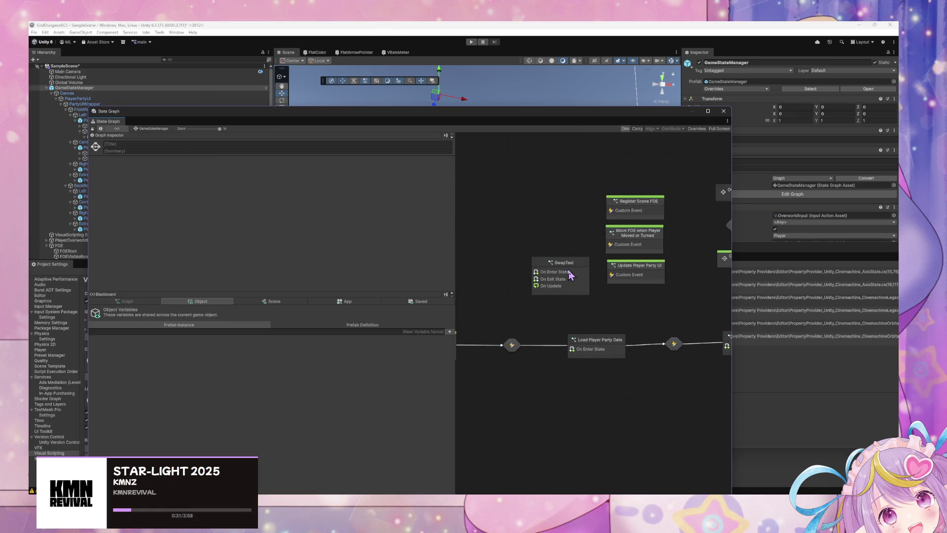
{"action": "double_click", "coordinate": [570, 272]}
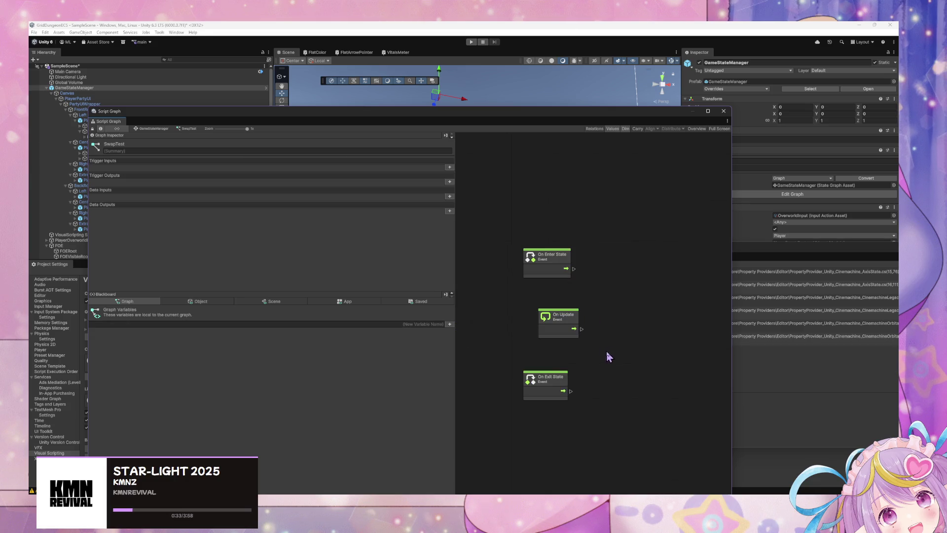
{"action": "left_click_drag", "start_coordinate": [625, 409], "coordinate": [488, 231]}
{"action": "key", "text": "Delete"}
Add an On Enter State event node to the SwapTest graph
{"action": "right_click", "coordinate": [551, 252]}
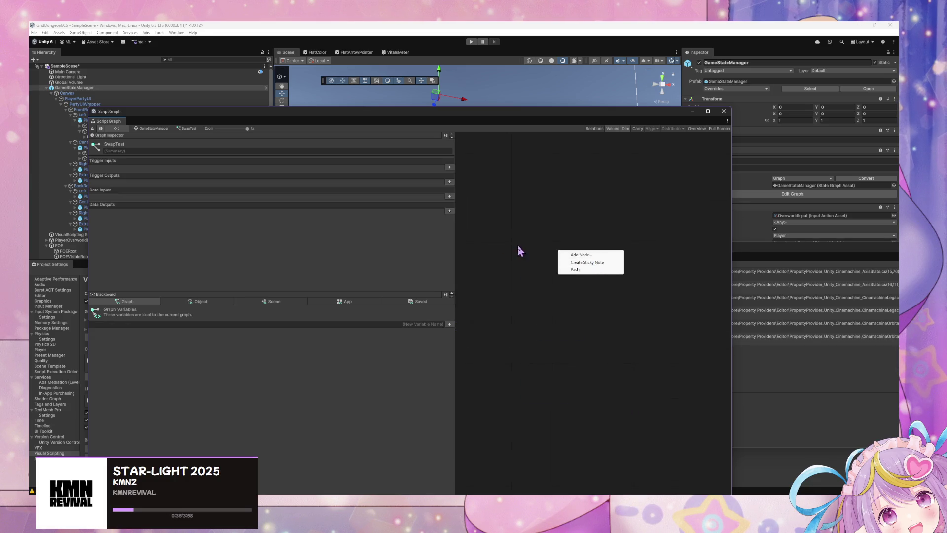
{"action": "left_click", "coordinate": [574, 257]}
{"action": "type", "text": "e"}
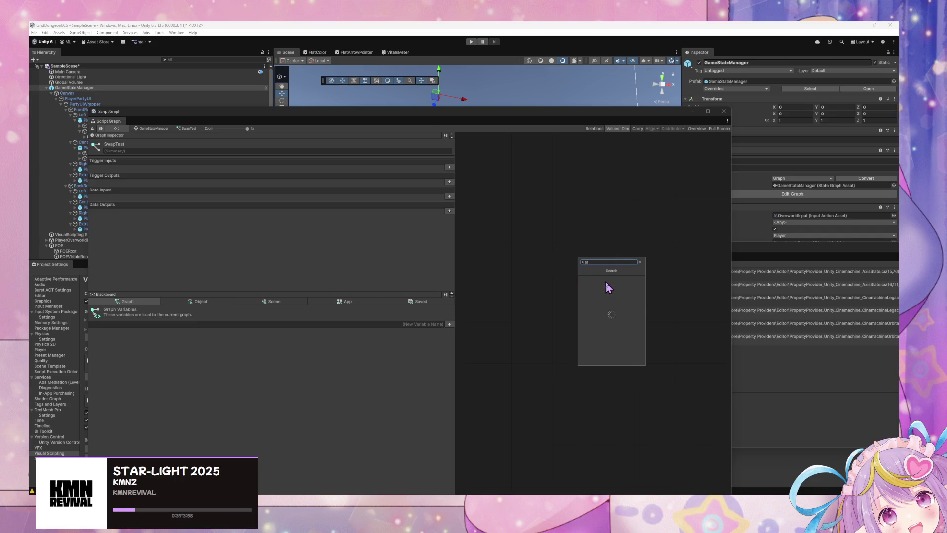
{"action": "type", "text": "nd"}
{"action": "left_click", "coordinate": [607, 286]}
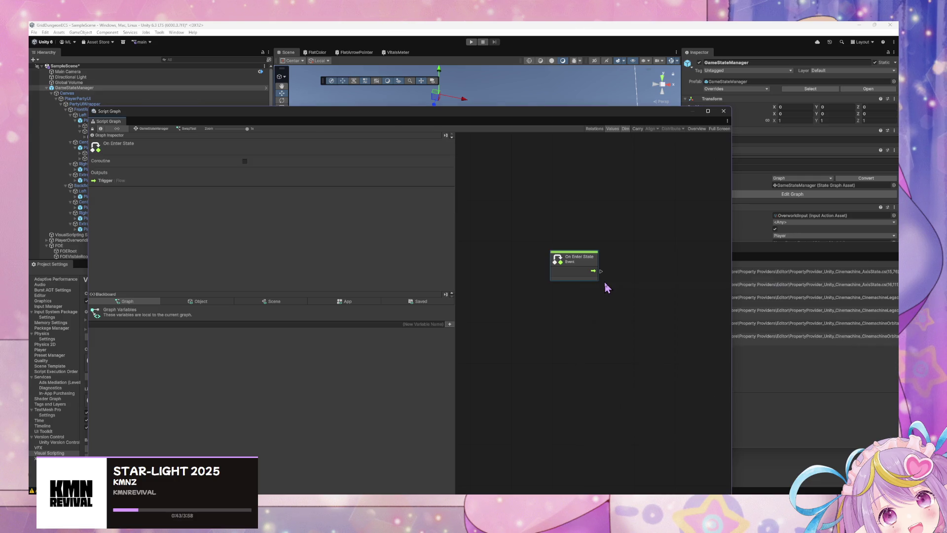
{"action": "left_click_drag", "start_coordinate": [577, 260], "coordinate": [529, 277]}
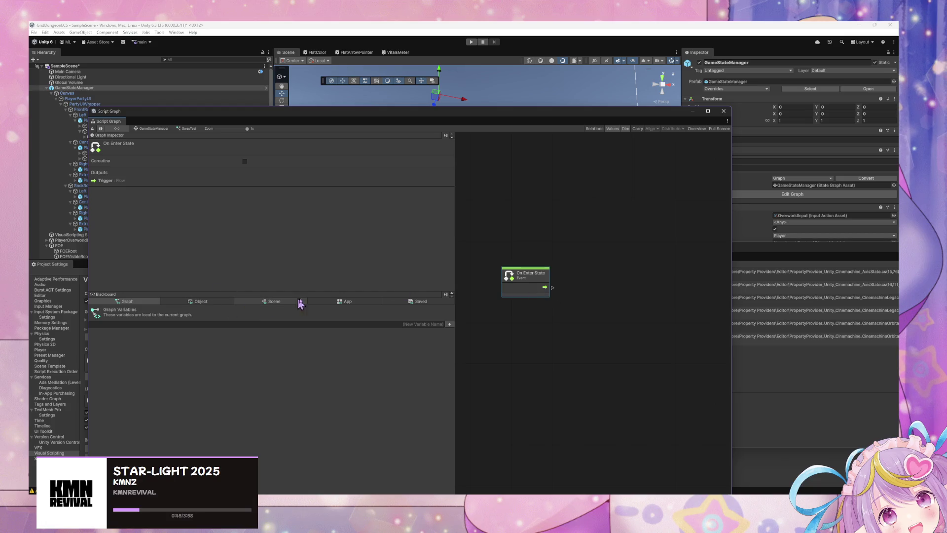
Drag the PlayerParty variable from the Blackboard's App variables into the graph
{"action": "left_click", "coordinate": [344, 301]}
{"action": "scroll", "coordinate": [198, 414], "scroll_direction": "down", "scroll_amount": 5}
{"action": "scroll", "coordinate": [162, 434], "scroll_direction": "up", "scroll_amount": 4}
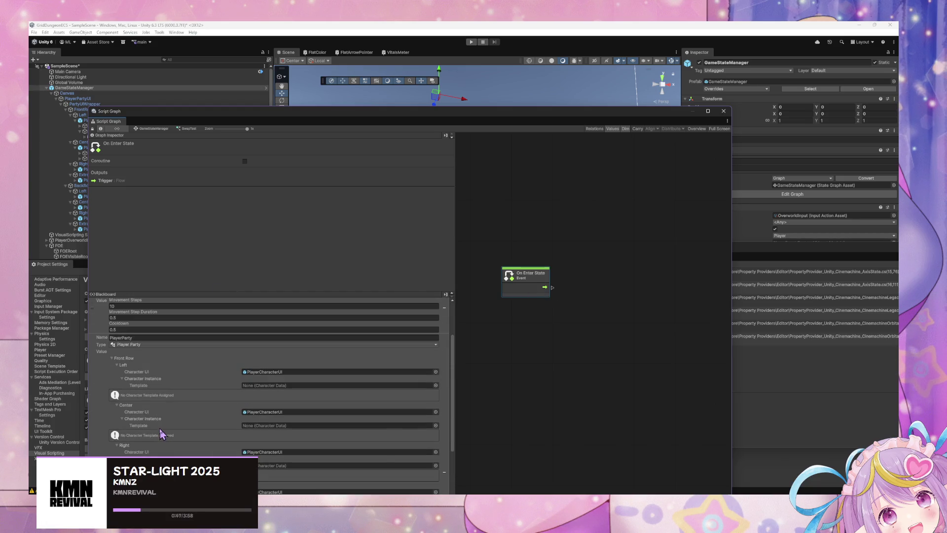
{"action": "scroll", "coordinate": [162, 434], "scroll_direction": "up", "scroll_amount": 2}
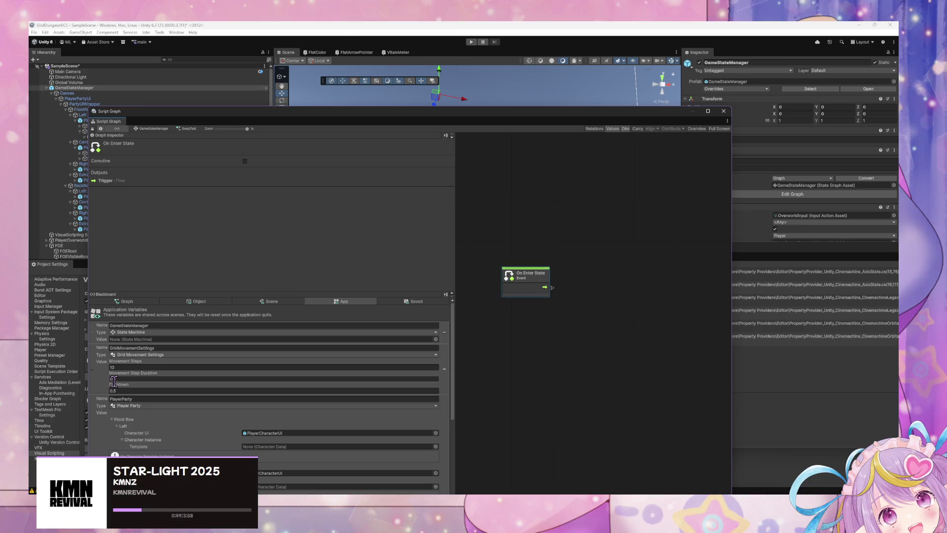
{"action": "scroll", "coordinate": [123, 383], "scroll_direction": "down", "scroll_amount": 3}
{"action": "mouse_move", "coordinate": [216, 394]}
{"action": "left_mouse_down"}
{"action": "mouse_move", "coordinate": [531, 334]}
{"action": "mouse_move", "coordinate": [553, 338]}
{"action": "mouse_move", "coordinate": [515, 323]}
{"action": "left_mouse_up"}
Add Get Front Row and Get Back Row nodes, both fed by the PlayerParty variable
{"action": "right_click", "coordinate": [620, 328]}
{"action": "type", "text": "get"}
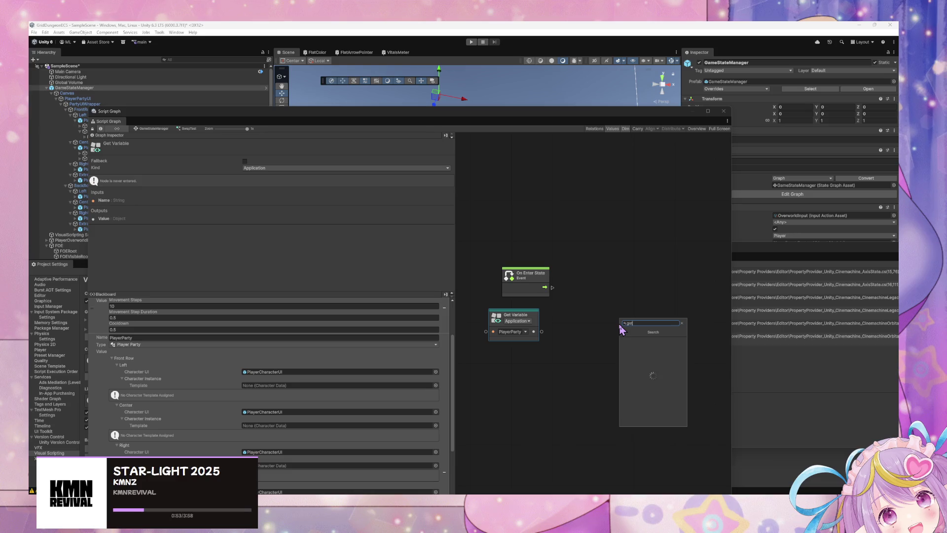
{"action": "type", "text": " front row"}
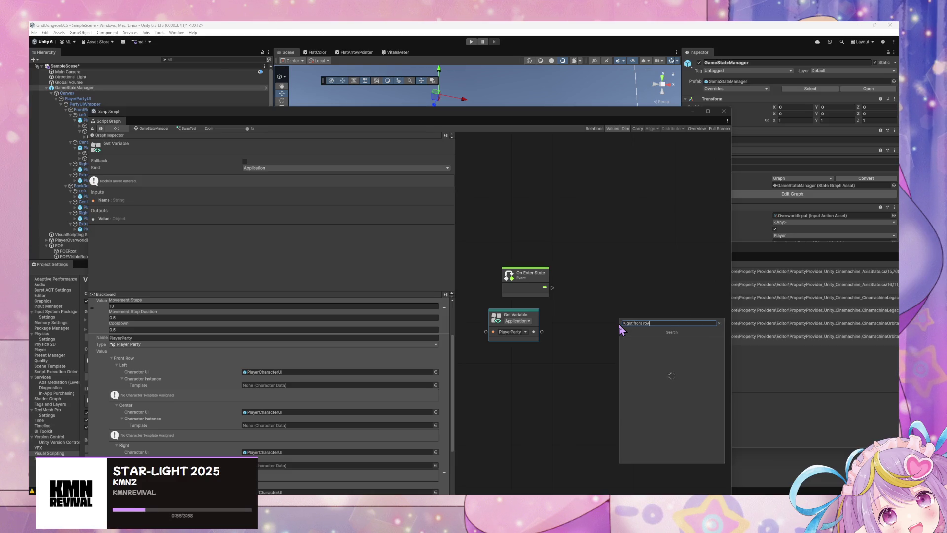
{"action": "key", "text": "Return"}
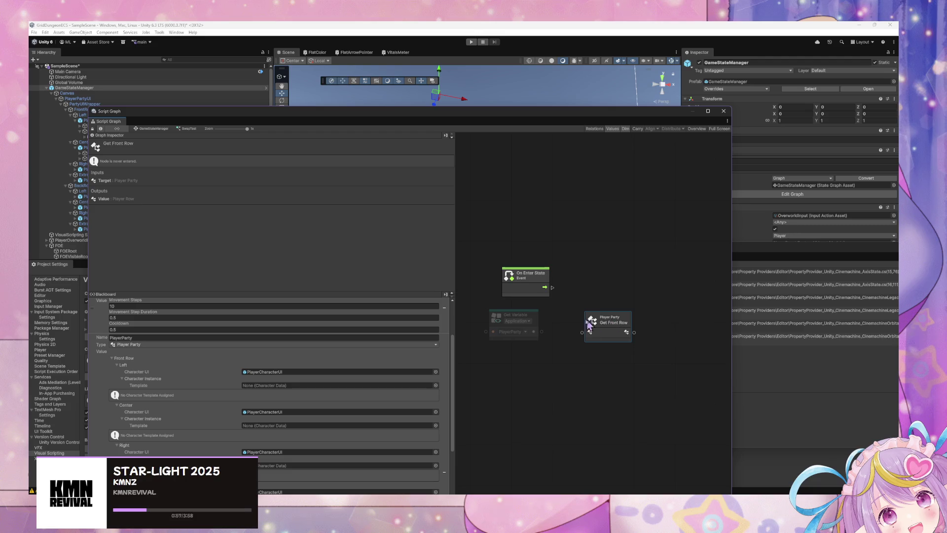
{"action": "left_click", "coordinate": [529, 320]}
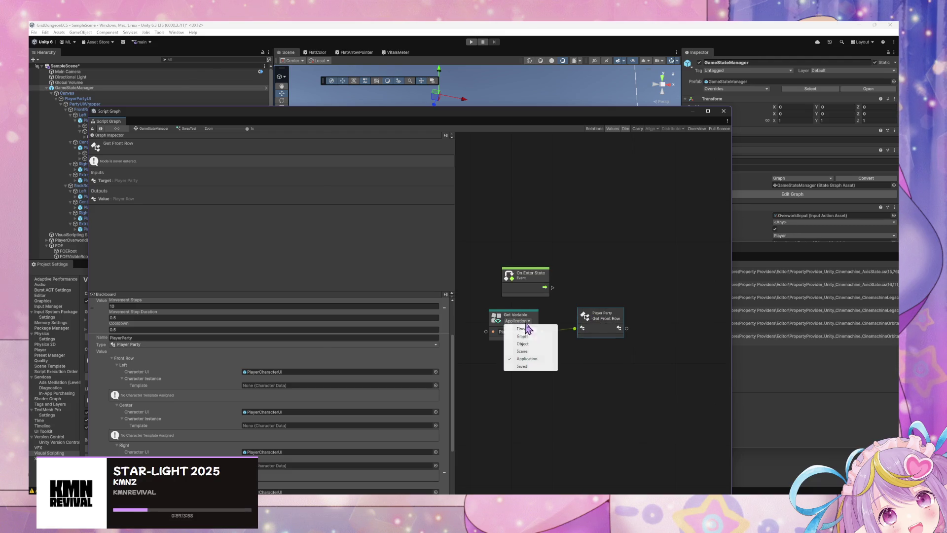
{"action": "left_click", "coordinate": [533, 321]}
{"action": "left_click", "coordinate": [611, 329]}
{"action": "right_click", "coordinate": [606, 354]}
{"action": "left_click", "coordinate": [632, 359]}
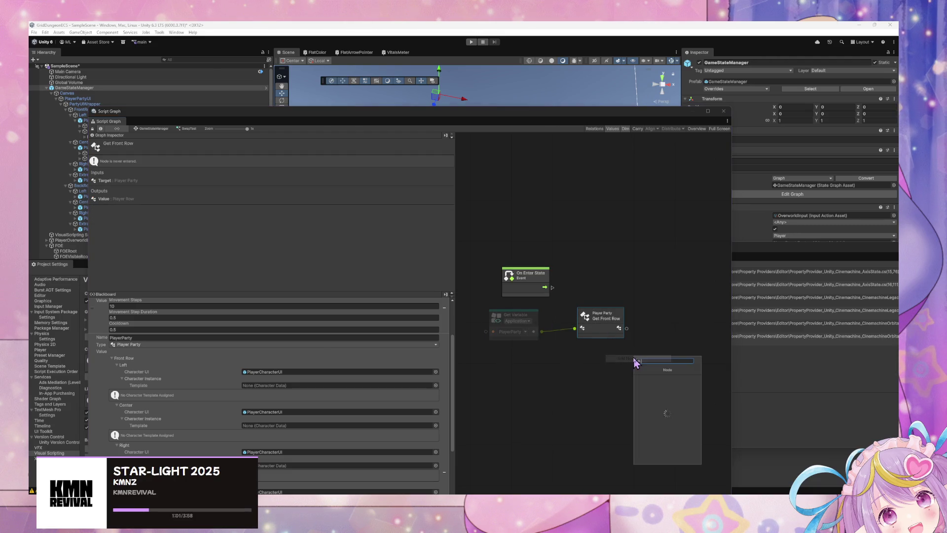
{"action": "type", "text": "get back row"}
{"action": "key", "text": "Return"}
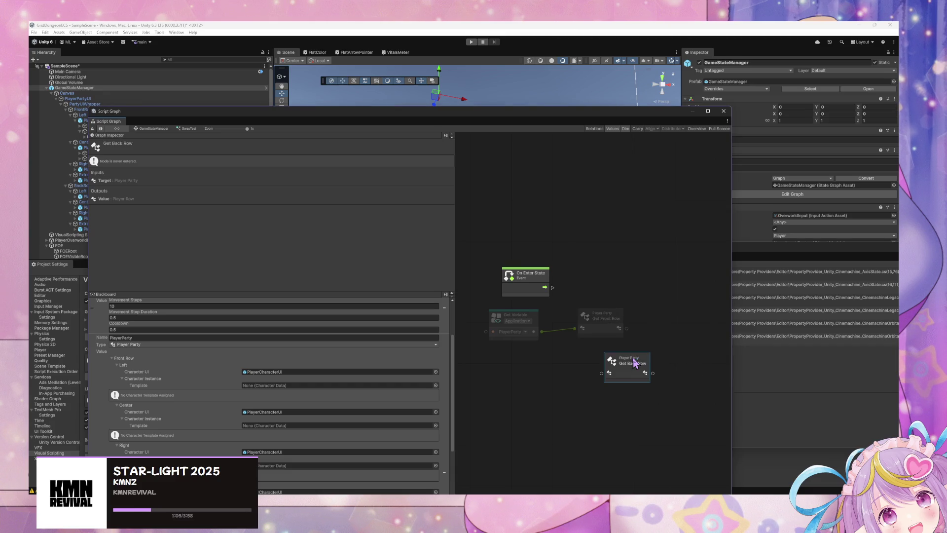
{"action": "mouse_move", "coordinate": [541, 331]}
{"action": "left_mouse_down"}
{"action": "mouse_move", "coordinate": [594, 374]}
{"action": "mouse_move", "coordinate": [606, 352]}
{"action": "left_mouse_up"}
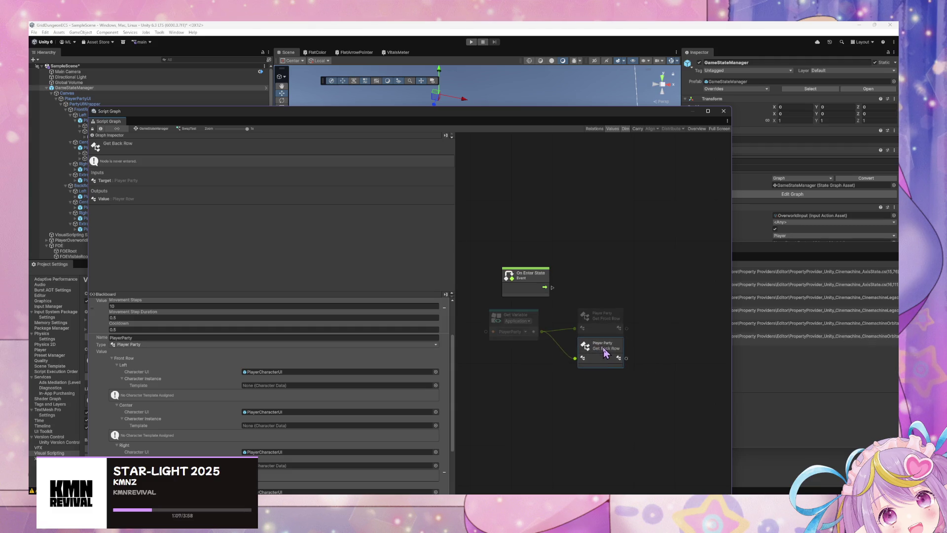
Add Player Row Get Center nodes wired to the Get Front Row and Get Back Row outputs
{"action": "left_click_drag", "start_coordinate": [532, 283], "coordinate": [602, 279]}
{"action": "left_click", "coordinate": [663, 306]}
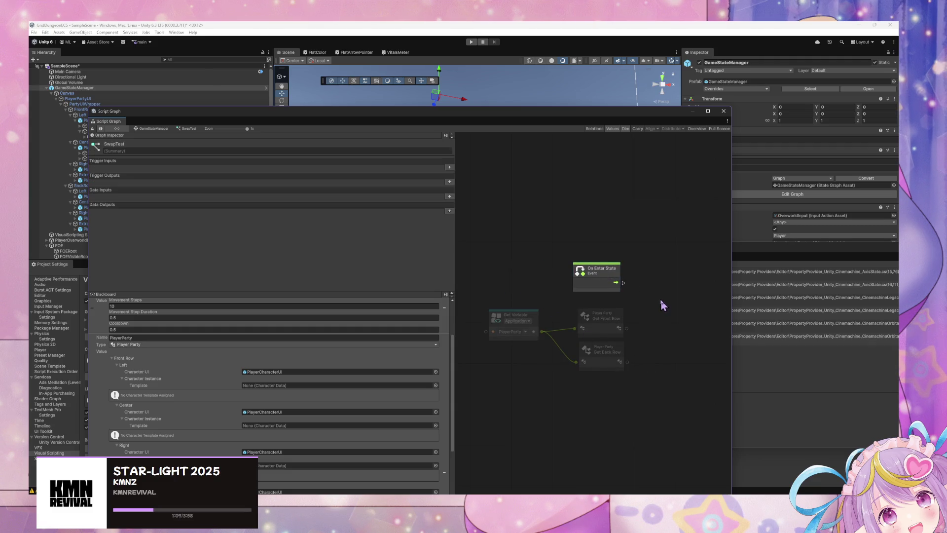
{"action": "right_click", "coordinate": [661, 300]}
{"action": "left_click", "coordinate": [688, 305]}
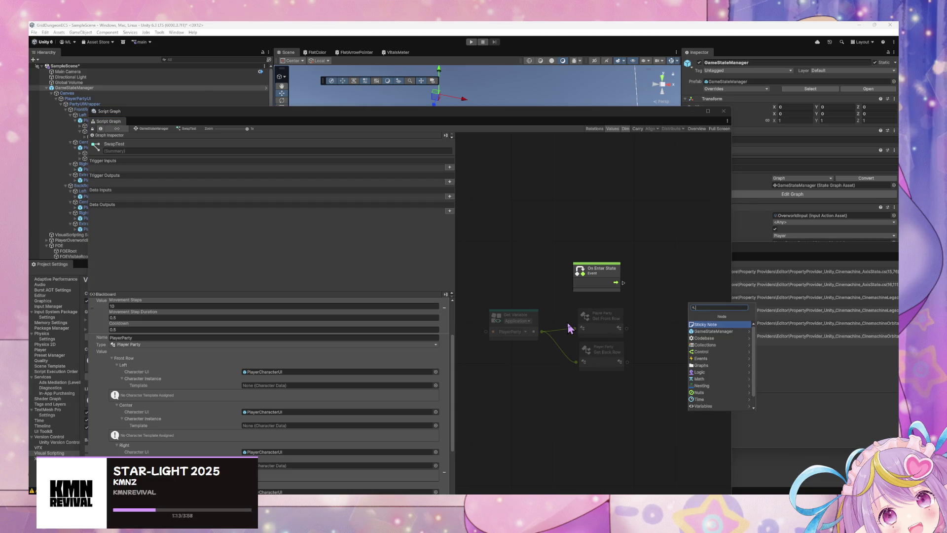
{"action": "type", "text": "ga"}
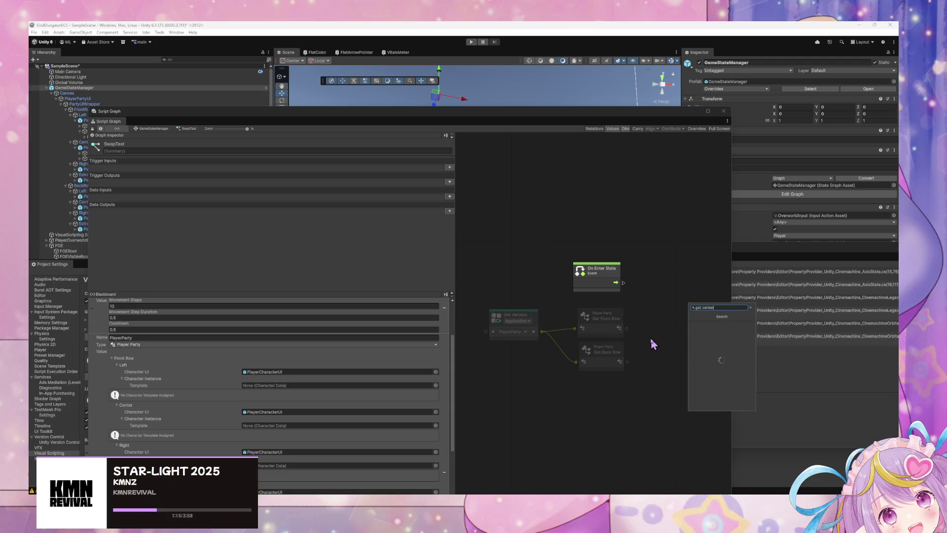
{"action": "key", "text": "Down"}
{"action": "key", "text": "Return"}
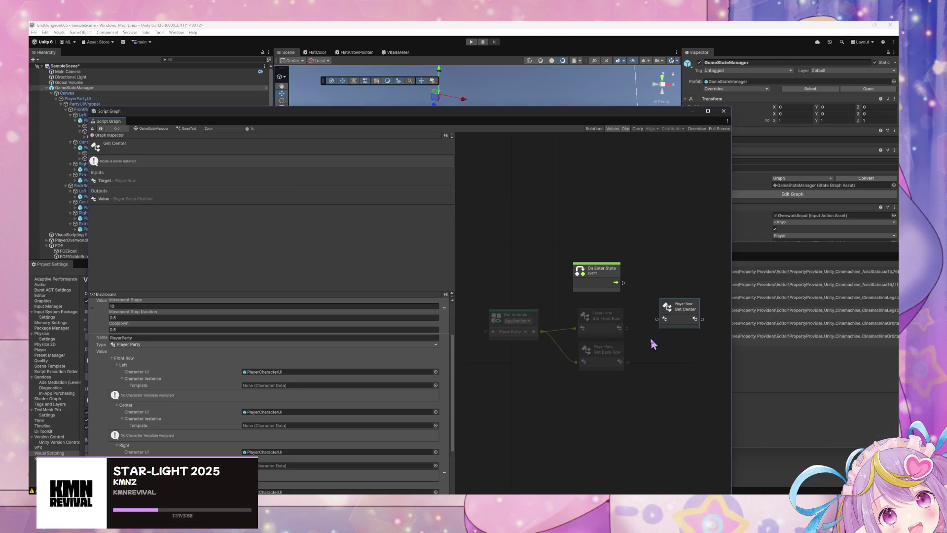
{"action": "mouse_move", "coordinate": [627, 328]}
{"action": "left_mouse_down"}
{"action": "mouse_move", "coordinate": [655, 324]}
{"action": "mouse_move", "coordinate": [648, 328]}
{"action": "left_mouse_up"}
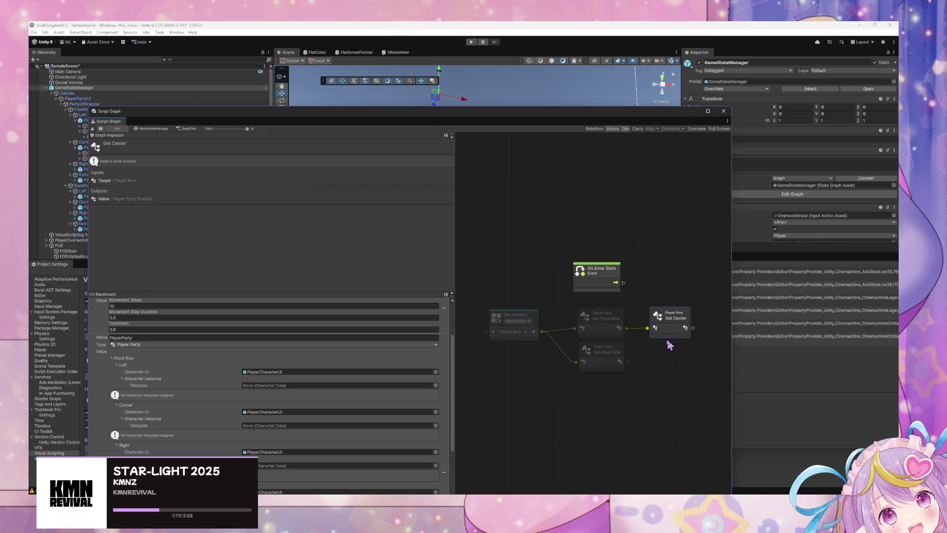
{"action": "mouse_move", "coordinate": [589, 320]}
{"action": "left_mouse_down"}
{"action": "mouse_move", "coordinate": [675, 355]}
{"action": "mouse_move", "coordinate": [657, 367]}
{"action": "mouse_move", "coordinate": [668, 351]}
{"action": "left_mouse_up"}
{"action": "left_click_drag", "start_coordinate": [608, 277], "coordinate": [666, 279]}
{"action": "left_click_drag", "start_coordinate": [703, 310], "coordinate": [661, 306]}
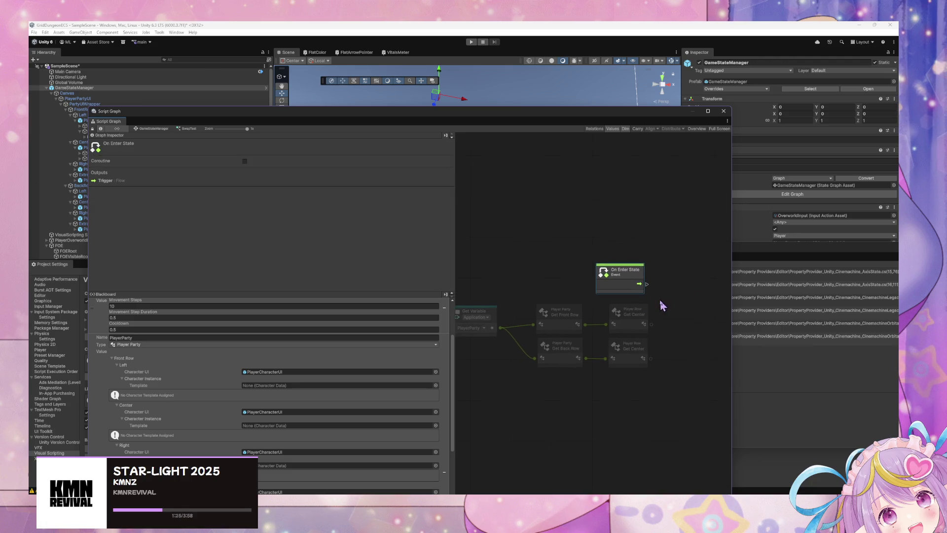
Add a Trigger Custom Event node after On Enter State in the SwapTest graph
{"action": "left_click_drag", "start_coordinate": [500, 328], "coordinate": [703, 312]}
{"action": "type", "text": "swap"}
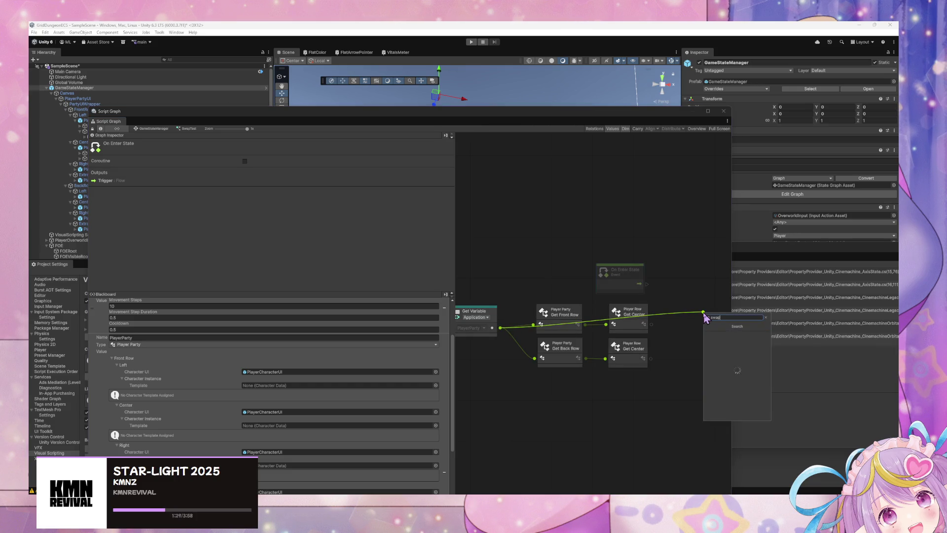
{"action": "key", "text": "Escape"}
{"action": "right_click", "coordinate": [683, 299]}
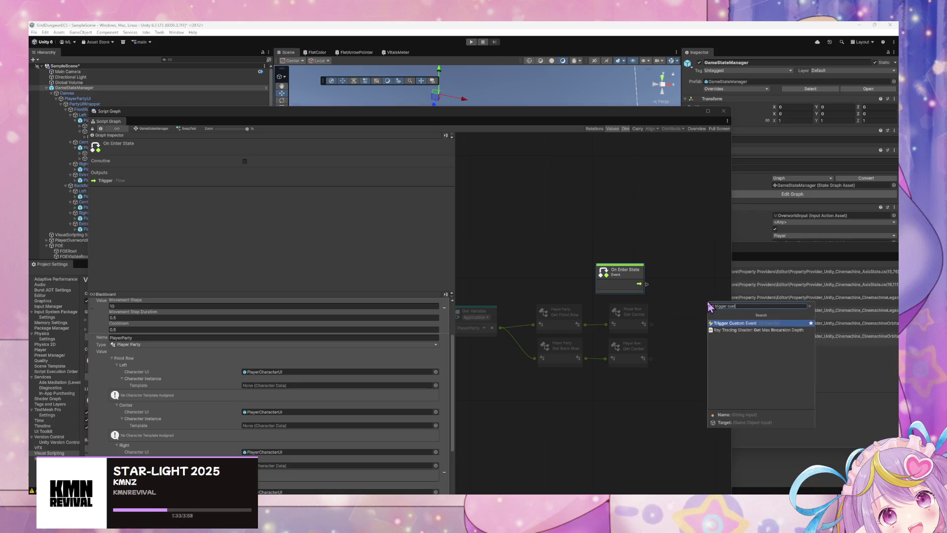
{"action": "left_click", "coordinate": [726, 323]}
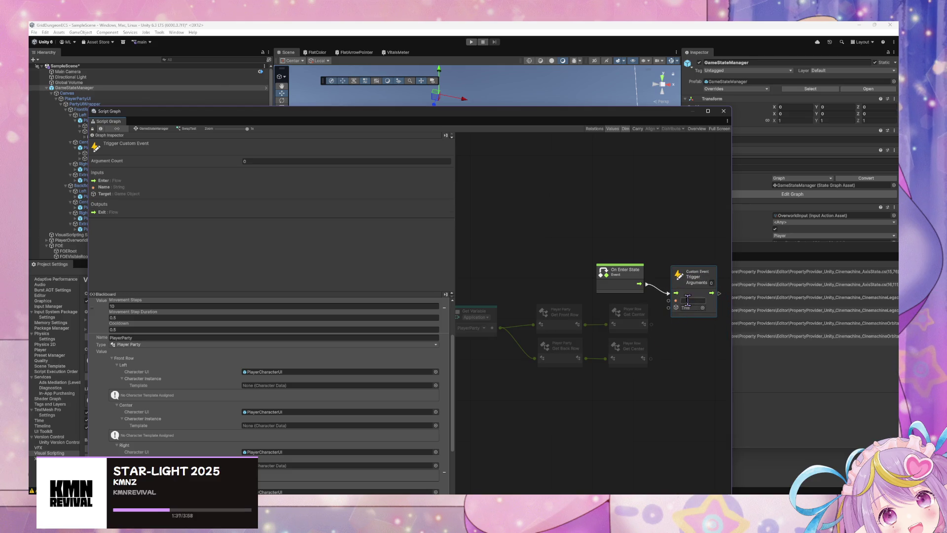
{"action": "left_click", "coordinate": [160, 129]}
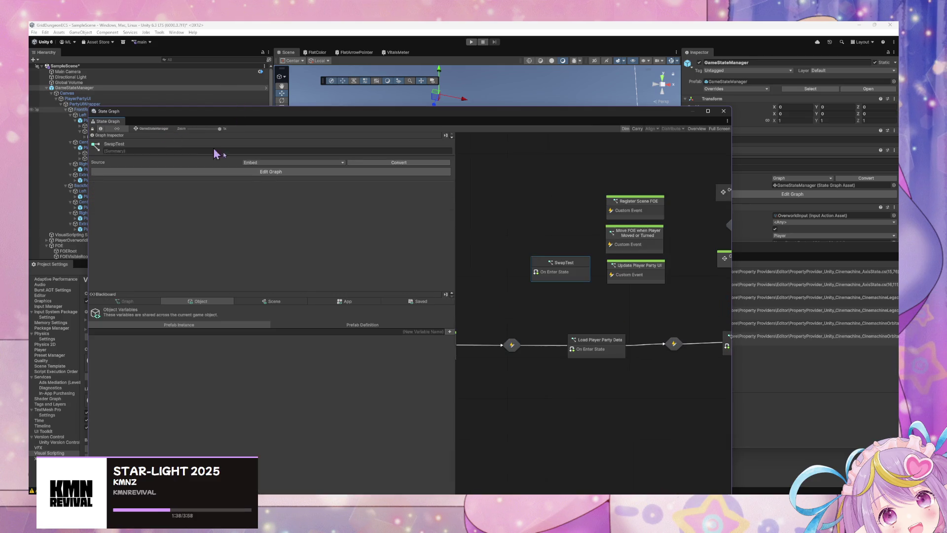
{"action": "double_click", "coordinate": [653, 268]}
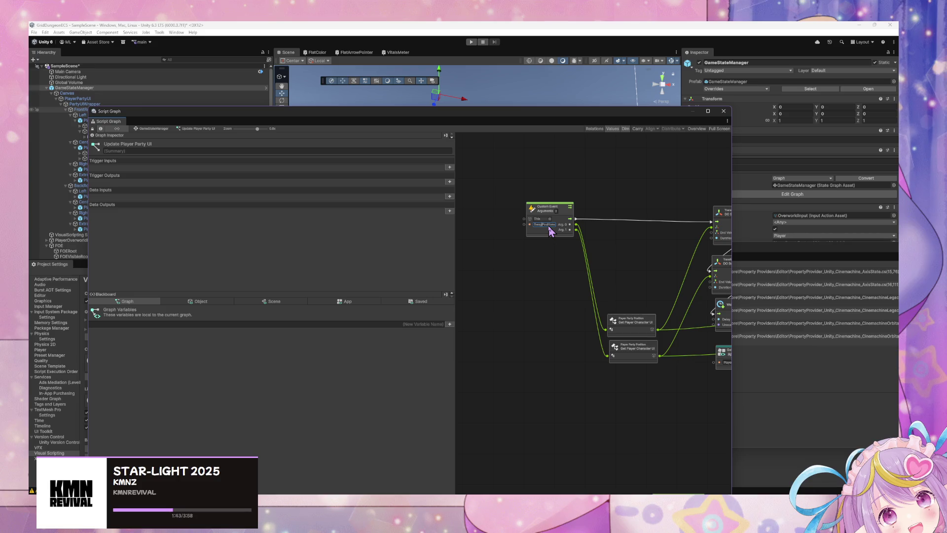
{"action": "type", "text": "PlayerPart"}
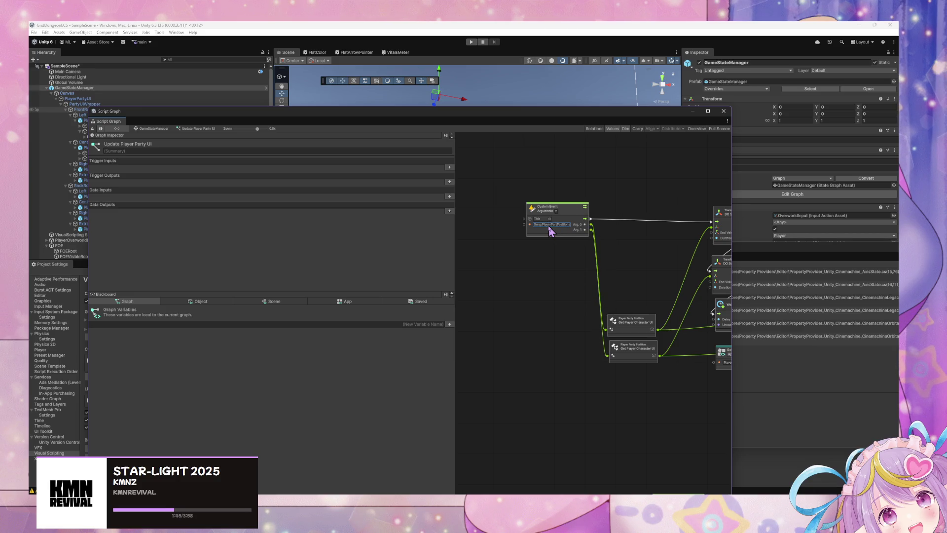
{"action": "type", "text": "y"}
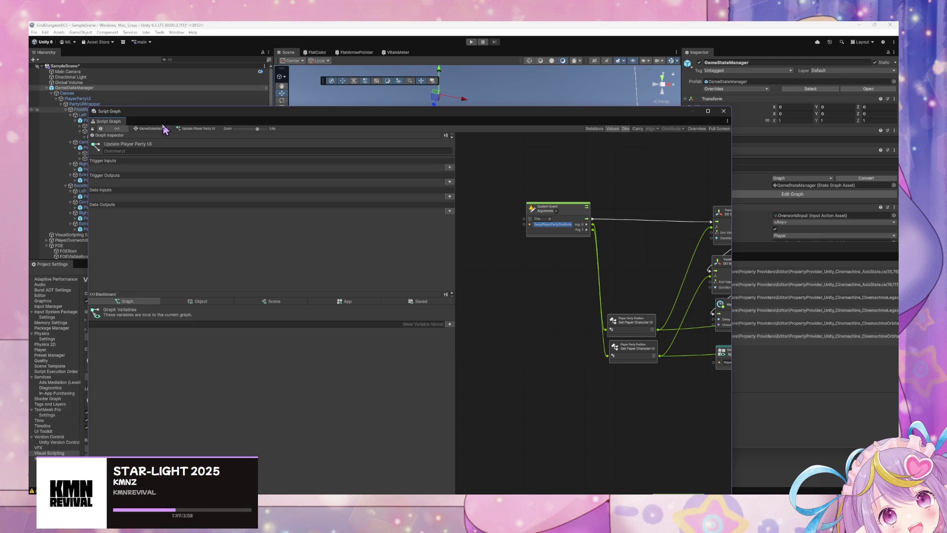
{"action": "left_click", "coordinate": [158, 128]}
{"action": "double_click", "coordinate": [585, 264]}
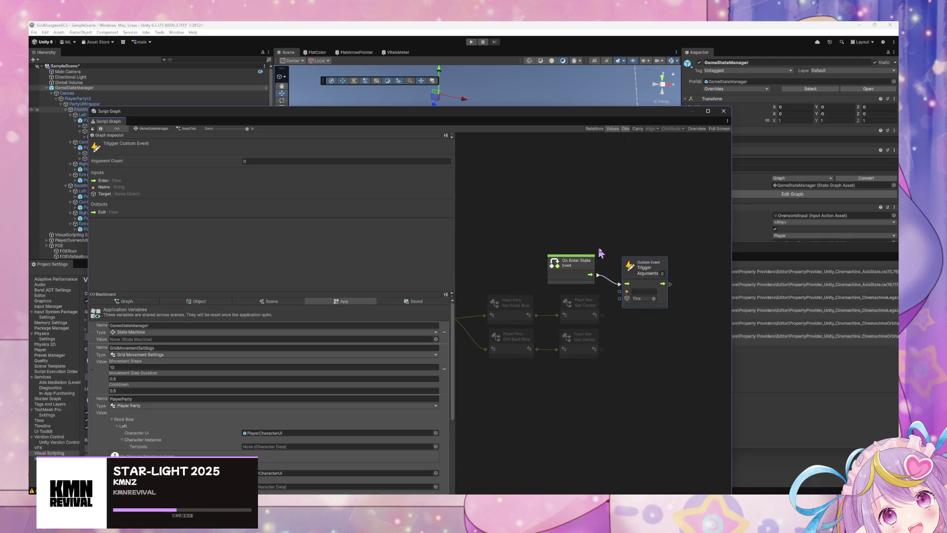
Name the event SwapPlayerPartyPositions with 2 arguments, front row centre to Arg. 0, back to Arg. 1
{"action": "left_click", "coordinate": [635, 321]}
{"action": "type", "text": "2"}
{"action": "left_click_drag", "start_coordinate": [602, 314], "coordinate": [619, 305]}
{"action": "mouse_move", "coordinate": [602, 348]}
{"action": "left_mouse_down"}
{"action": "mouse_move", "coordinate": [612, 347]}
{"action": "mouse_move", "coordinate": [619, 312]}
{"action": "left_mouse_up"}
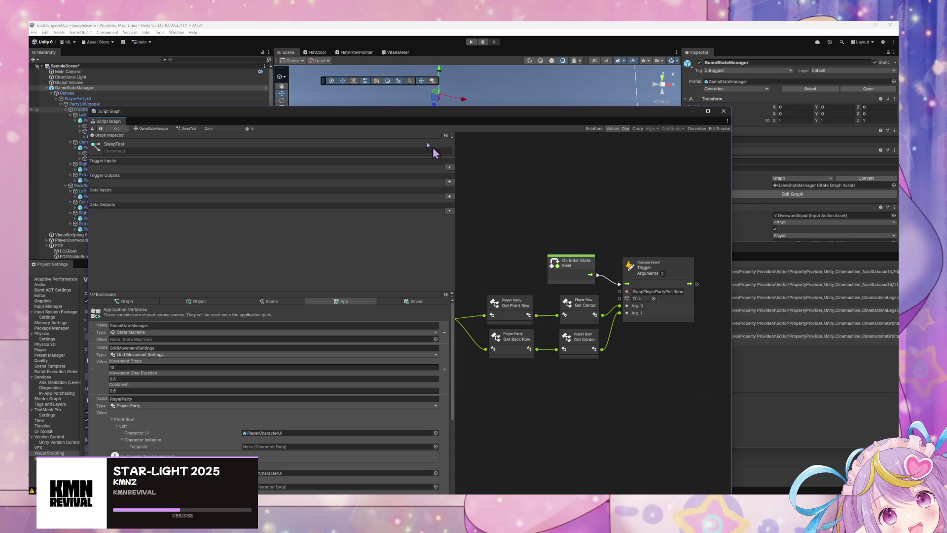
{"action": "left_click_drag", "start_coordinate": [365, 111], "coordinate": [507, 125]}
{"action": "left_click", "coordinate": [302, 143]}
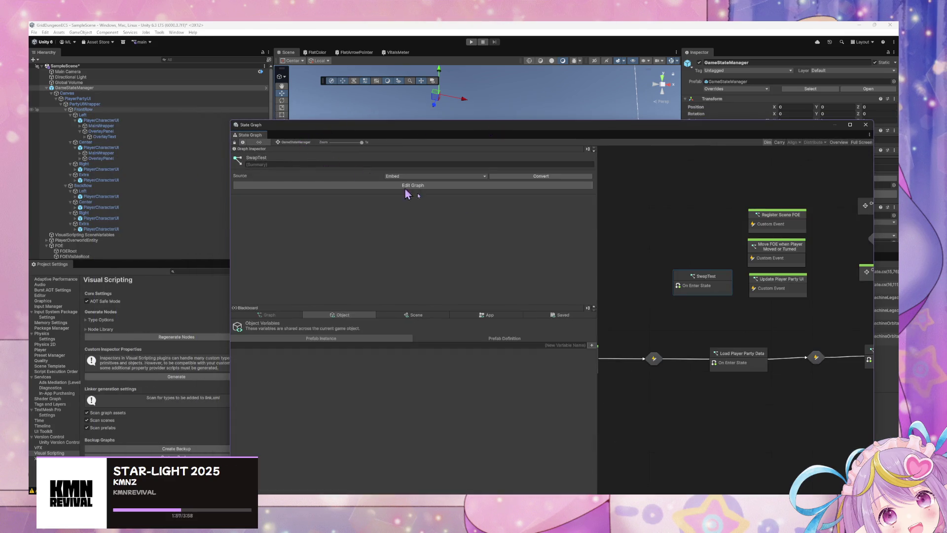
{"action": "left_click_drag", "start_coordinate": [692, 275], "coordinate": [688, 277]}
Enter Play mode and Force Enter the SwapTest state from a floating State Graph window
{"action": "left_click_drag", "start_coordinate": [557, 128], "coordinate": [585, 306]}
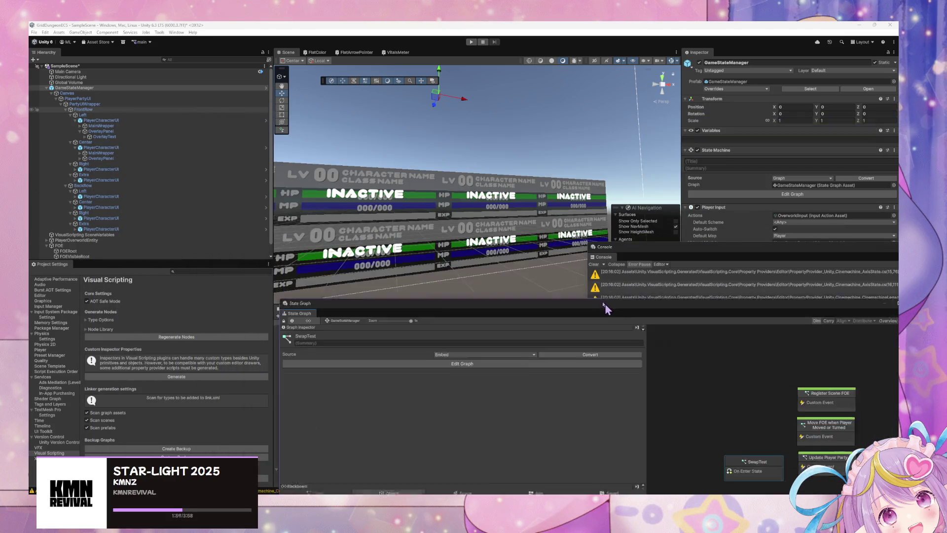
{"action": "left_click", "coordinate": [471, 43]}
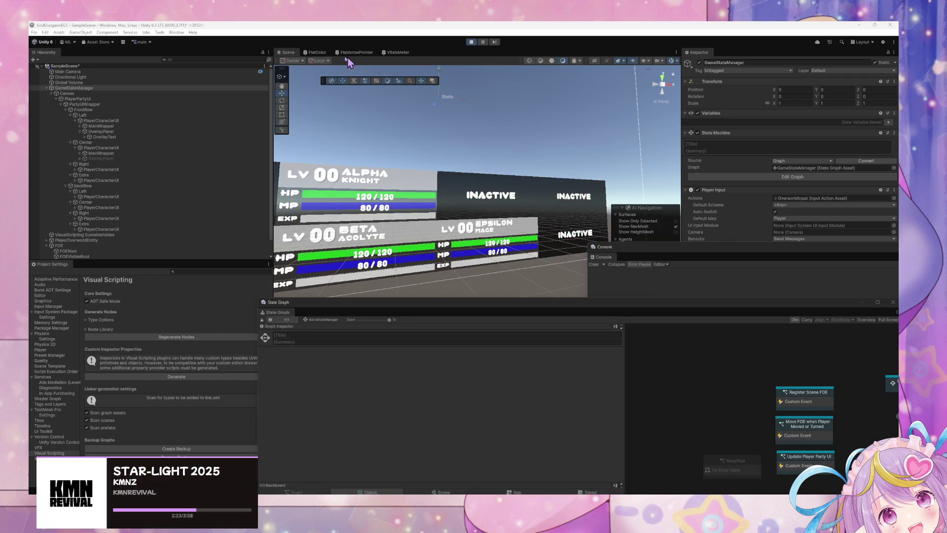
{"action": "left_click", "coordinate": [557, 309]}
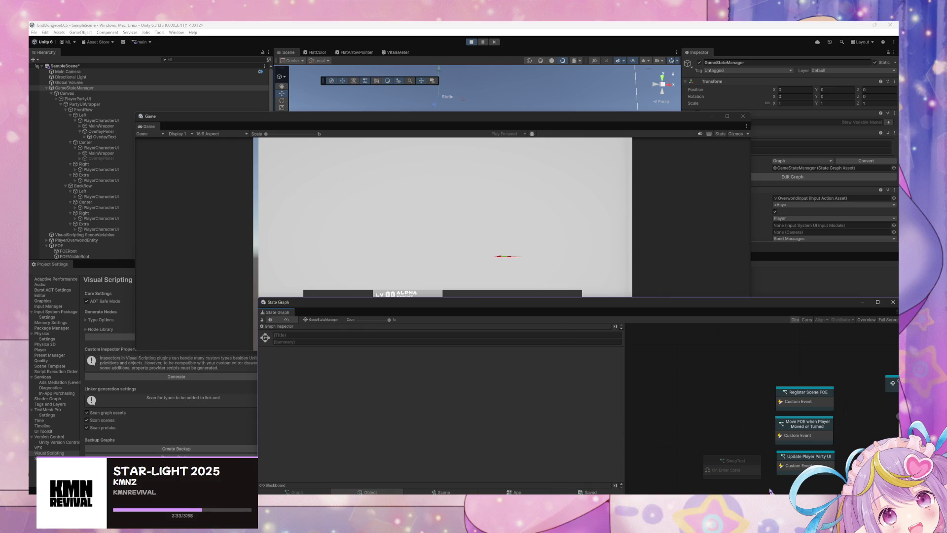
{"action": "mouse_move", "coordinate": [589, 303]}
{"action": "left_mouse_down"}
{"action": "mouse_move", "coordinate": [568, 311]}
{"action": "mouse_move", "coordinate": [266, 202]}
{"action": "mouse_move", "coordinate": [288, 127]}
{"action": "left_mouse_up"}
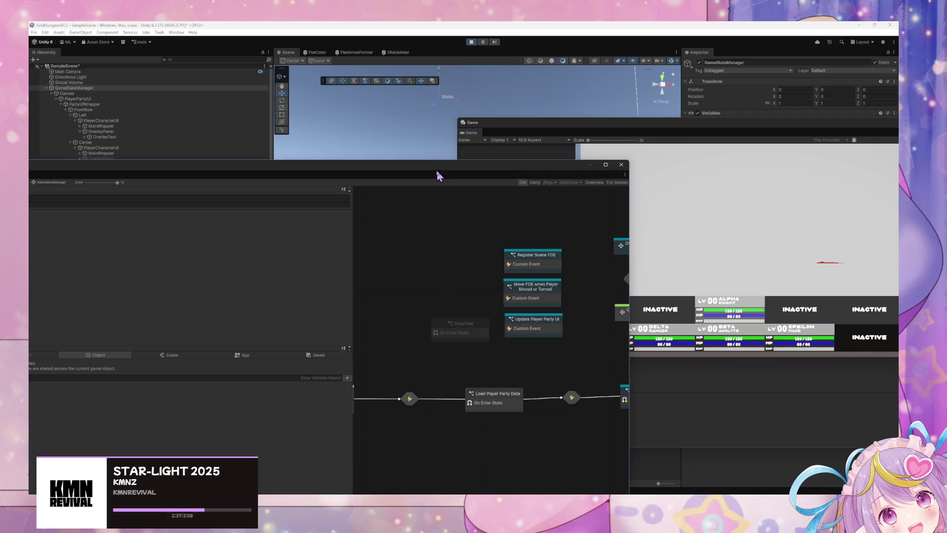
{"action": "left_click_drag", "start_coordinate": [444, 176], "coordinate": [332, 123]}
{"action": "right_click", "coordinate": [344, 289]}
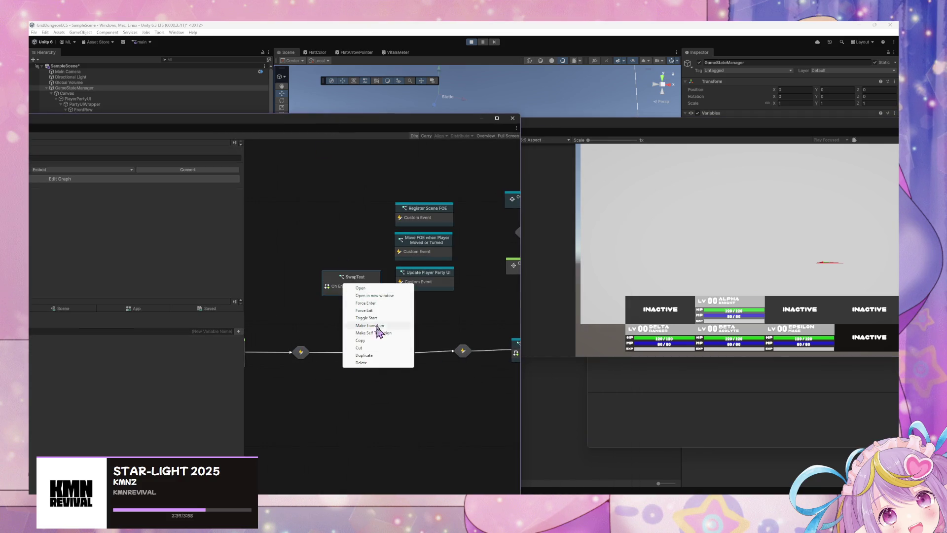
{"action": "left_click", "coordinate": [368, 317]}
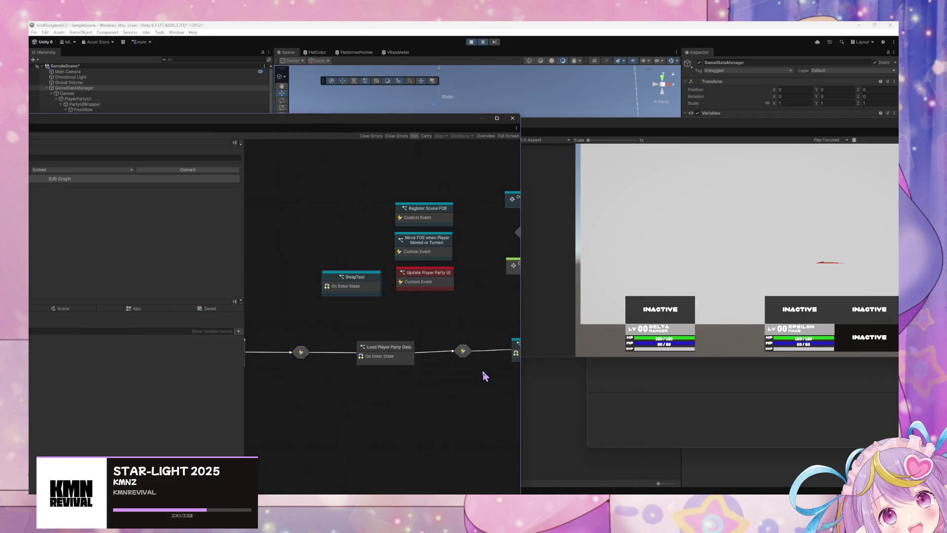
In Update Player Party UI, wire Arg. 0 into Swap Positions Pos 1 and Arg. 1 into Pos 2
{"action": "double_click", "coordinate": [446, 279]}
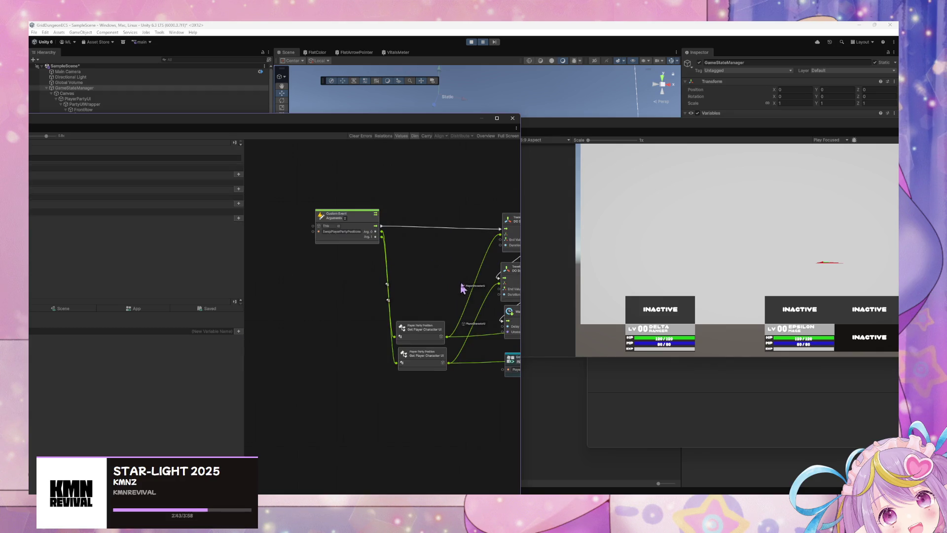
{"action": "scroll", "coordinate": [435, 281], "scroll_direction": "up", "scroll_amount": 2}
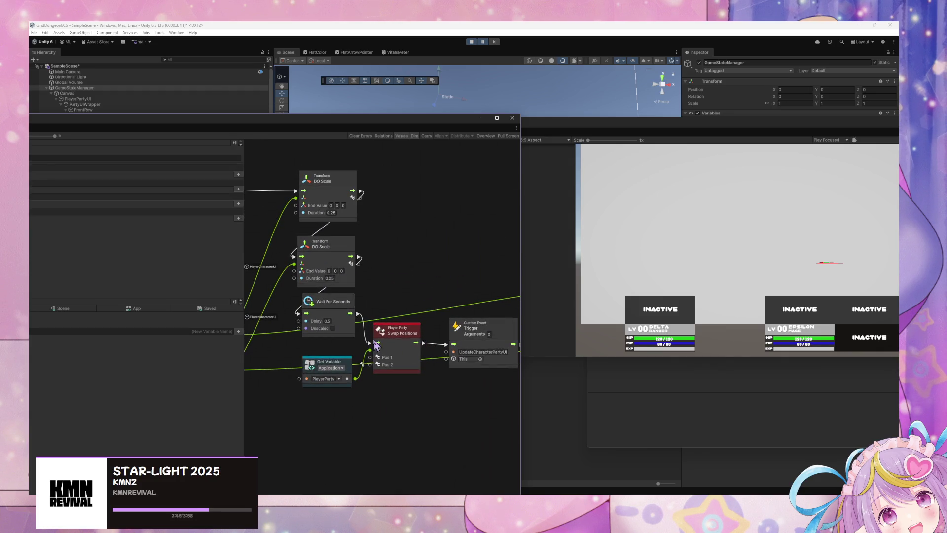
{"action": "scroll", "coordinate": [457, 344], "scroll_direction": "up", "scroll_amount": 1}
{"action": "left_click_drag", "start_coordinate": [437, 344], "coordinate": [423, 356]}
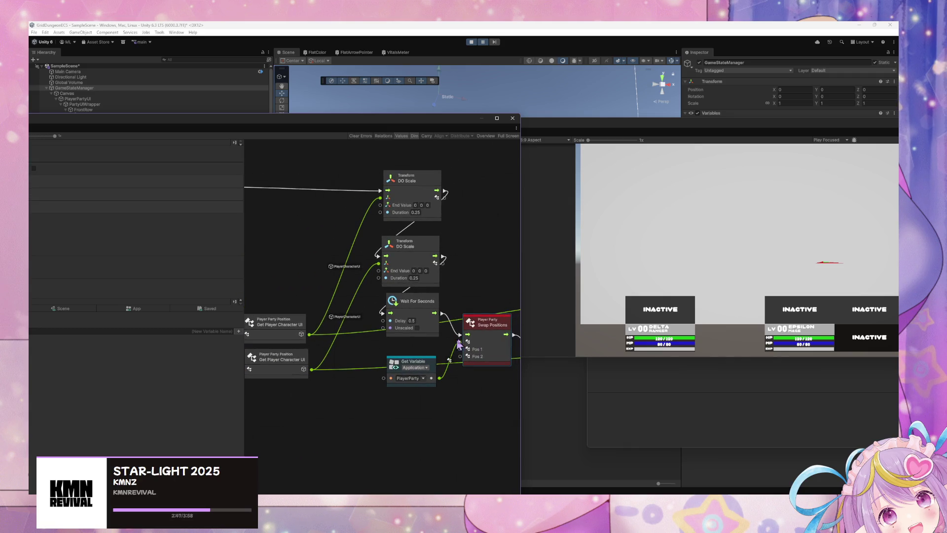
{"action": "scroll", "coordinate": [346, 346], "scroll_direction": "down", "scroll_amount": 2}
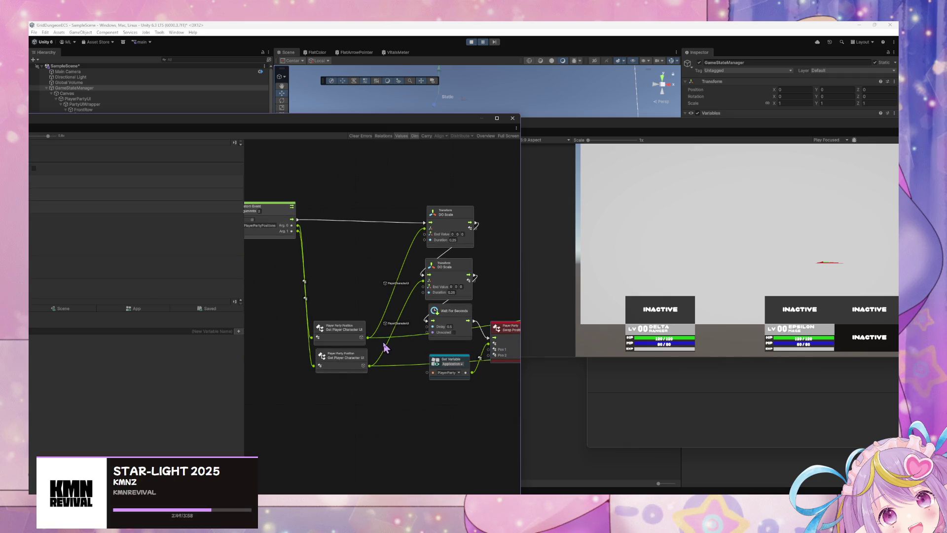
{"action": "mouse_move", "coordinate": [298, 225]}
{"action": "left_mouse_down"}
{"action": "mouse_move", "coordinate": [457, 389]}
{"action": "mouse_move", "coordinate": [487, 349]}
{"action": "left_mouse_up"}
{"action": "mouse_move", "coordinate": [297, 231]}
{"action": "left_mouse_down"}
{"action": "mouse_move", "coordinate": [487, 376]}
{"action": "mouse_move", "coordinate": [489, 355]}
{"action": "left_mouse_up"}
Bring the game view forward, then stop and restart Play mode
{"action": "left_click", "coordinate": [704, 357]}
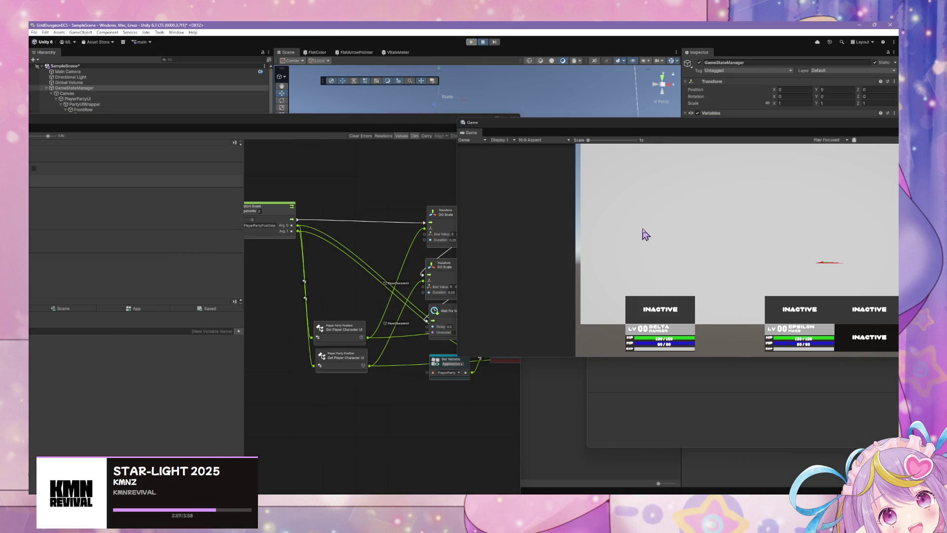
{"action": "left_click", "coordinate": [472, 42]}
{"action": "left_click", "coordinate": [471, 42]}
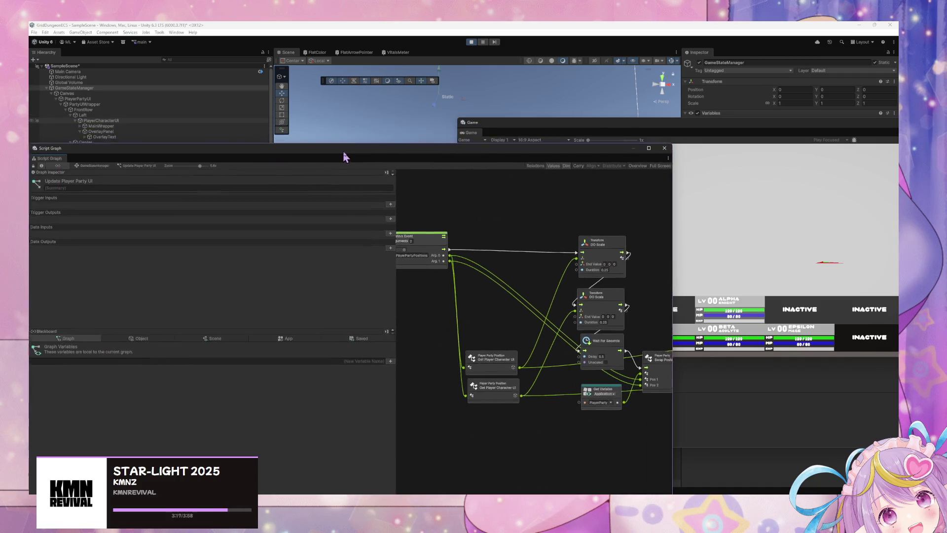
Check the SwapTest and Update Player Party UI graphs, then return to the GameStateManager state graph
{"action": "left_click", "coordinate": [86, 163]}
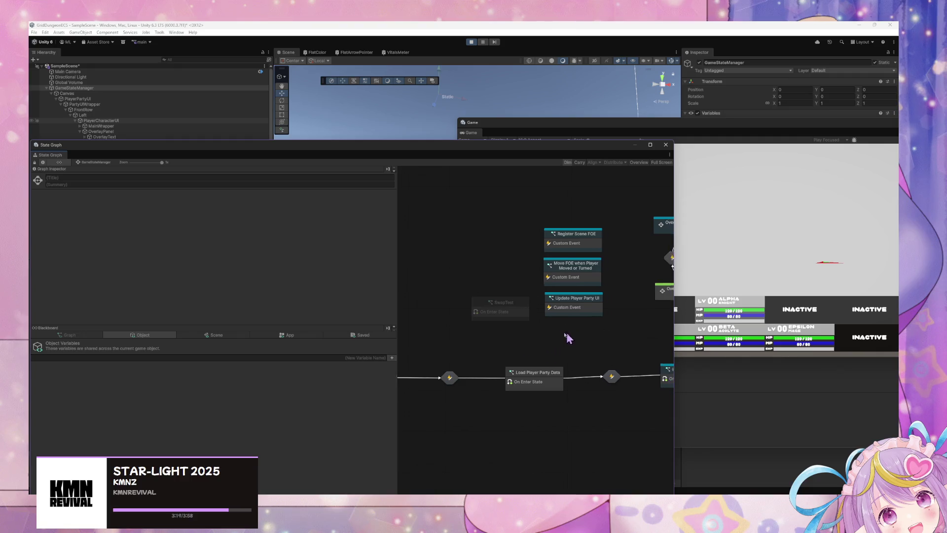
{"action": "left_click", "coordinate": [463, 303]}
{"action": "double_click", "coordinate": [463, 303]}
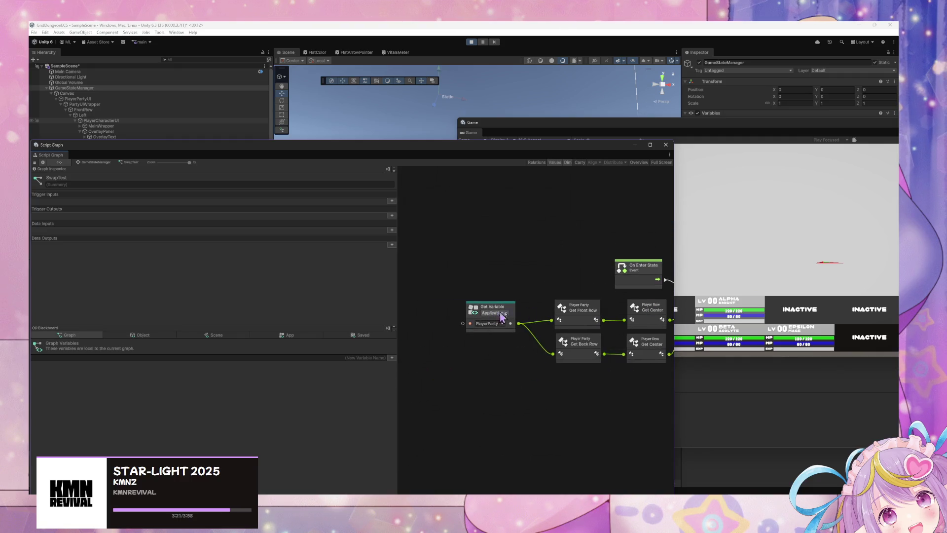
{"action": "left_click", "coordinate": [100, 164]}
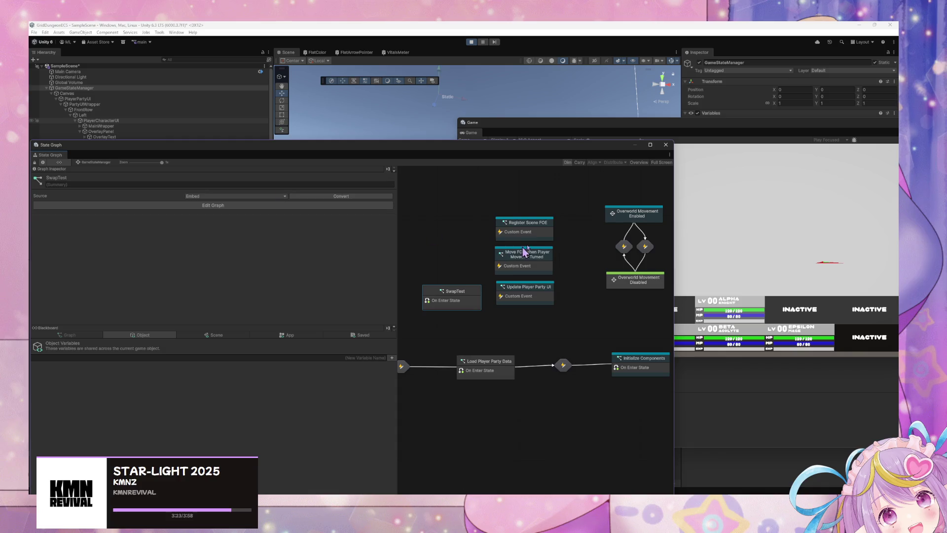
{"action": "double_click", "coordinate": [541, 302]}
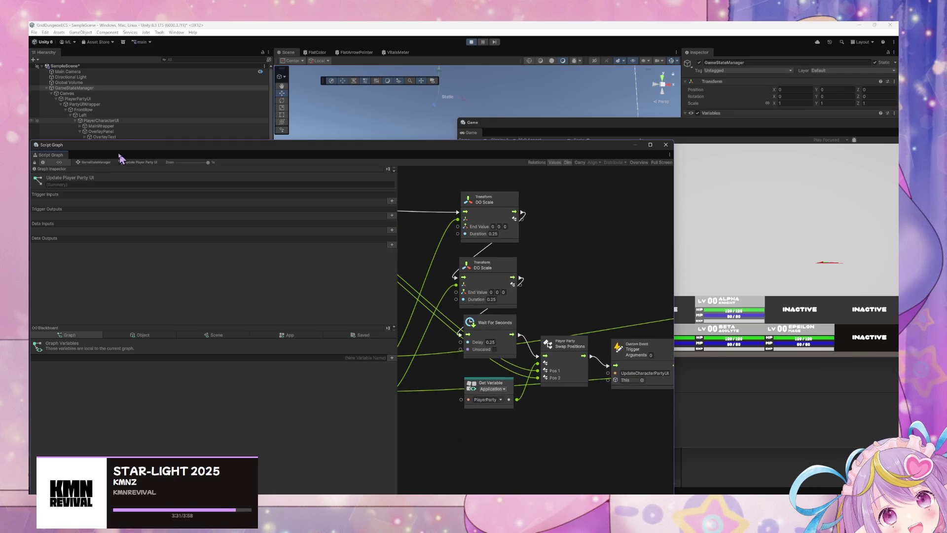
{"action": "left_click", "coordinate": [87, 163]}
Force-enter the SwapTest state, then force it to exit
{"action": "right_click", "coordinate": [459, 298]}
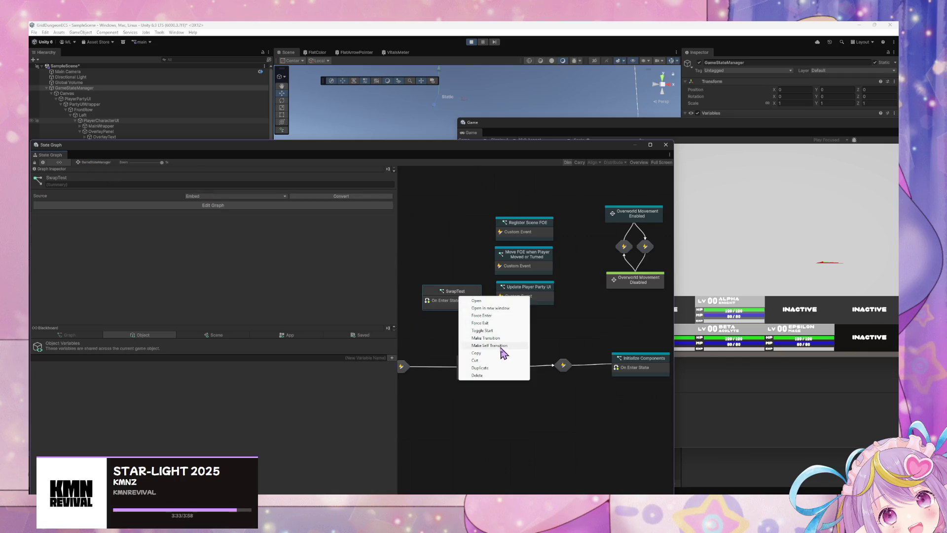
{"action": "left_click", "coordinate": [500, 317]}
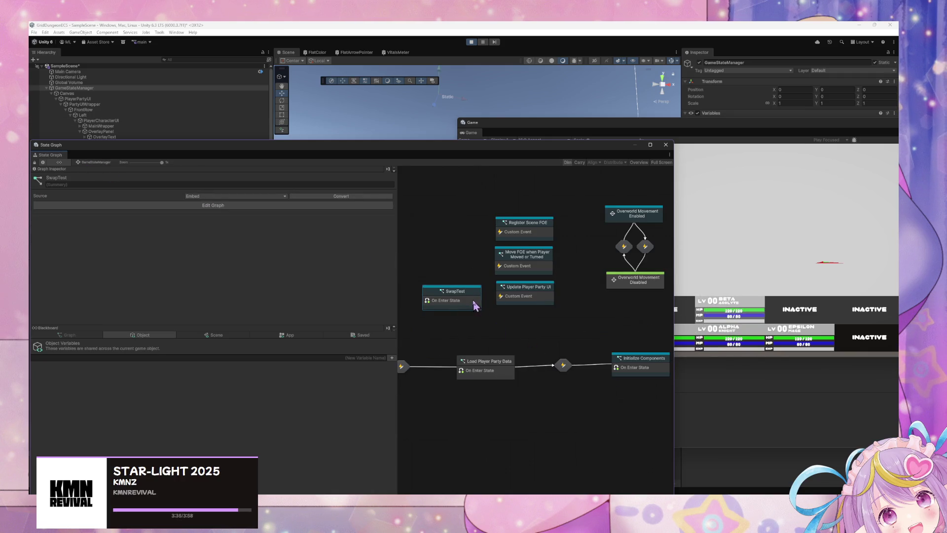
{"action": "right_click", "coordinate": [442, 301]}
{"action": "left_click", "coordinate": [487, 323]}
{"action": "right_click", "coordinate": [453, 294]}
{"action": "left_click", "coordinate": [480, 321]}
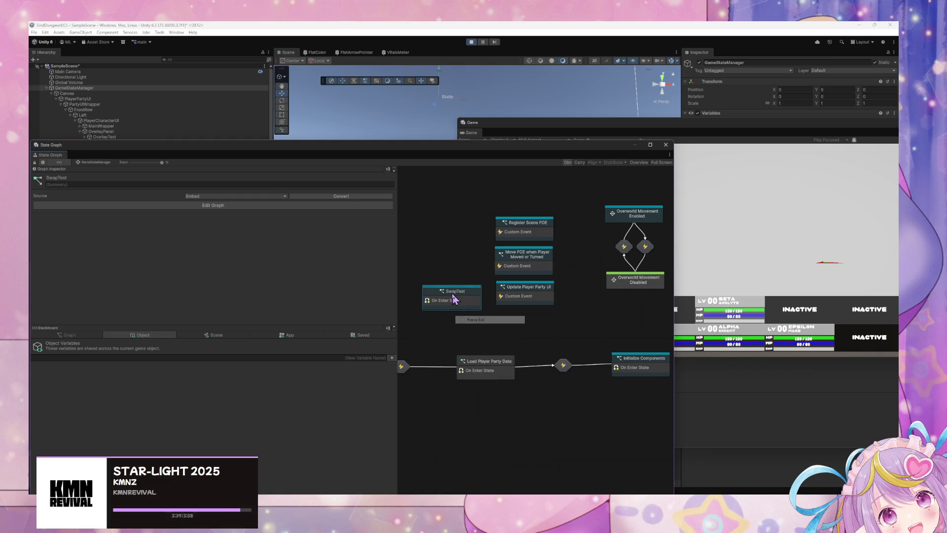
Force SwapTest to run several more times to swap the party panels
{"action": "right_click", "coordinate": [452, 295]}
{"action": "left_click", "coordinate": [483, 312]}
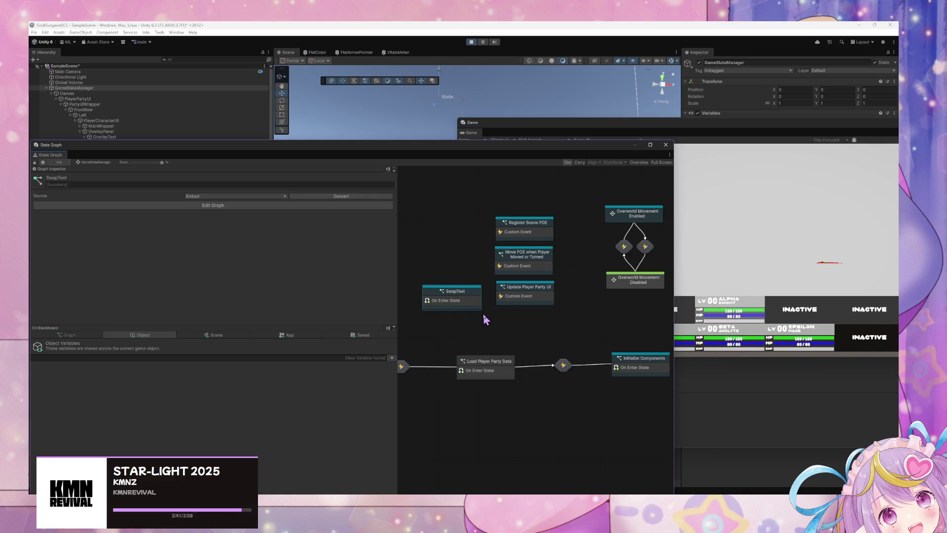
{"action": "right_click", "coordinate": [462, 293]}
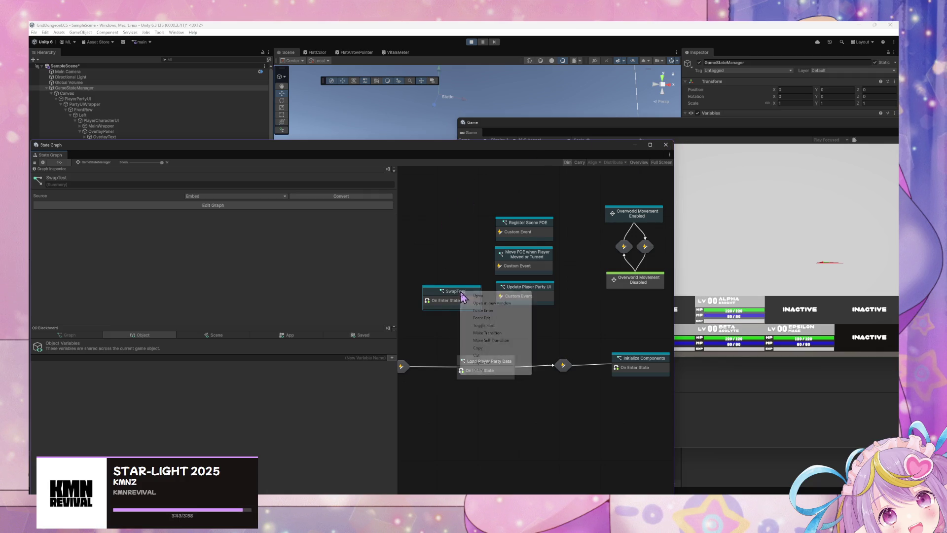
{"action": "left_click", "coordinate": [499, 315]}
{"action": "right_click", "coordinate": [459, 293]}
{"action": "left_click", "coordinate": [489, 320]}
{"action": "right_click", "coordinate": [458, 300]}
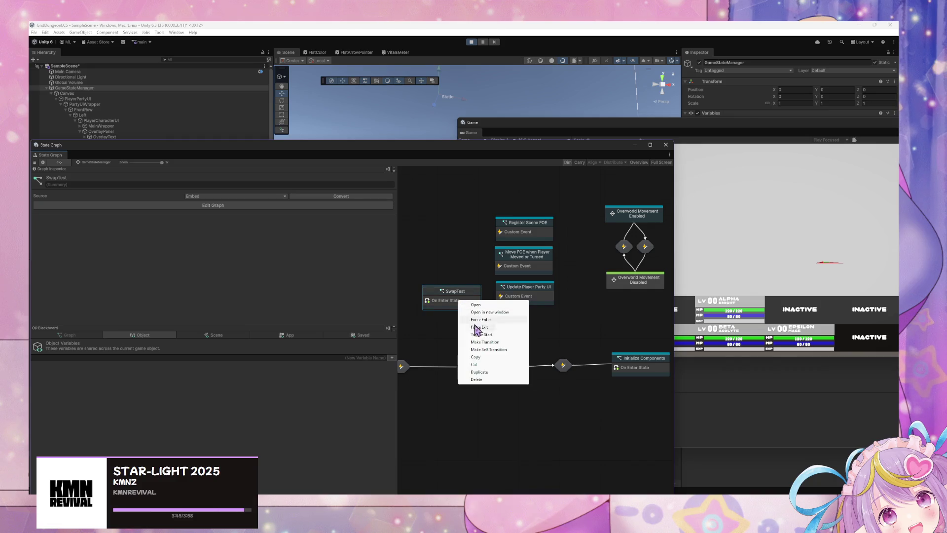
{"action": "left_click", "coordinate": [493, 327]}
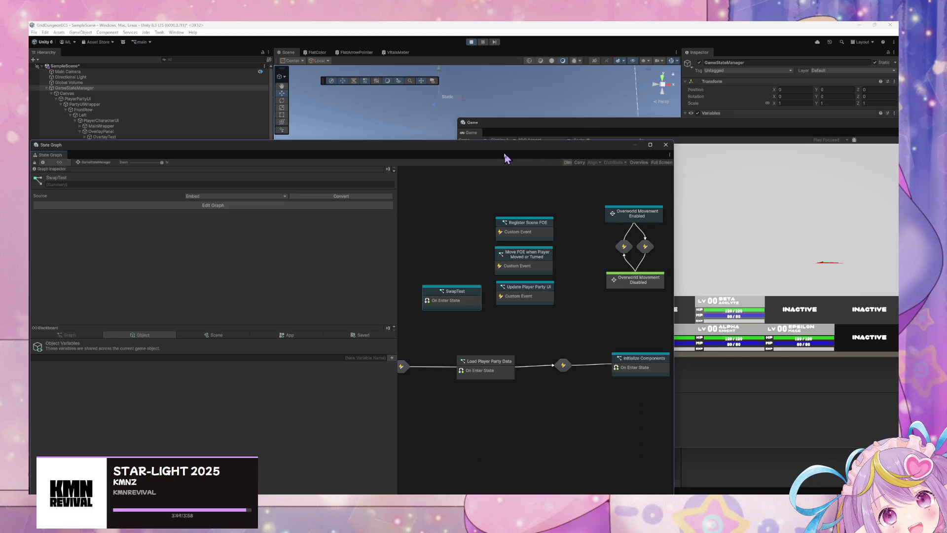
Move the graph window aside so the Game view sits in front, turning the camera
{"action": "mouse_move", "coordinate": [507, 158]}
{"action": "left_mouse_down"}
{"action": "mouse_move", "coordinate": [391, 110]}
{"action": "mouse_move", "coordinate": [347, 123]}
{"action": "left_mouse_up"}
{"action": "mouse_move", "coordinate": [589, 129]}
{"action": "left_mouse_down"}
{"action": "mouse_move", "coordinate": [507, 86]}
{"action": "mouse_move", "coordinate": [485, 93]}
{"action": "left_mouse_up"}
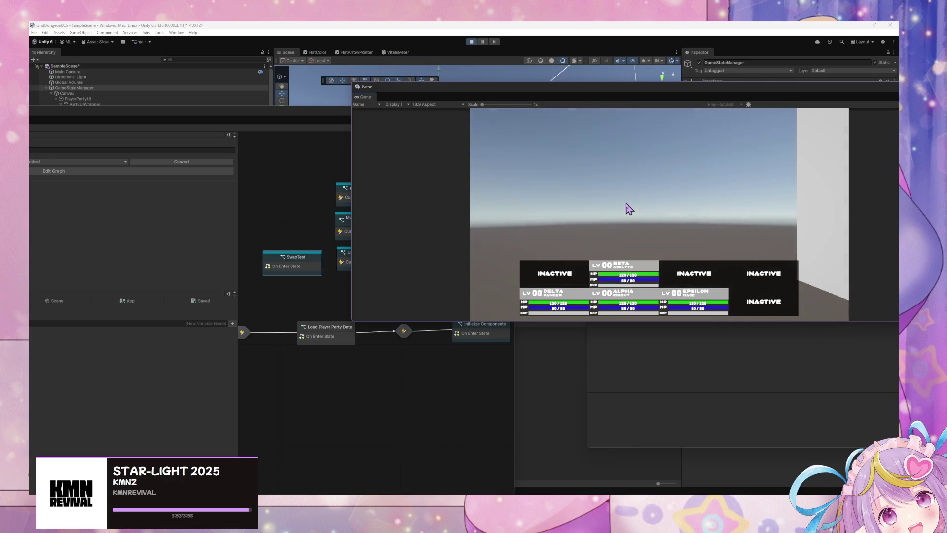
{"action": "key", "text": "d"}
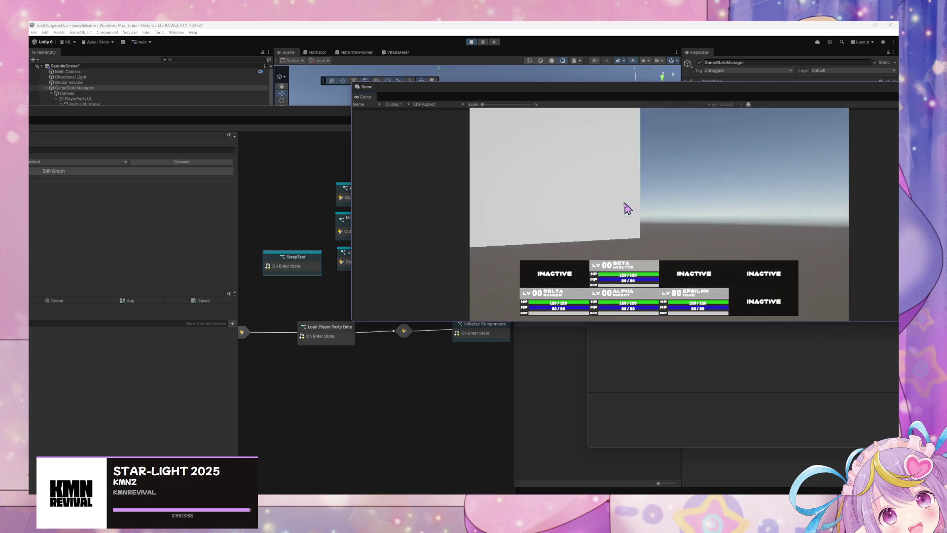
Force-enter SwapTest four more times from the state graph to swap the Alpha and Beta panels
{"action": "left_click", "coordinate": [296, 257]}
{"action": "right_click", "coordinate": [294, 262]}
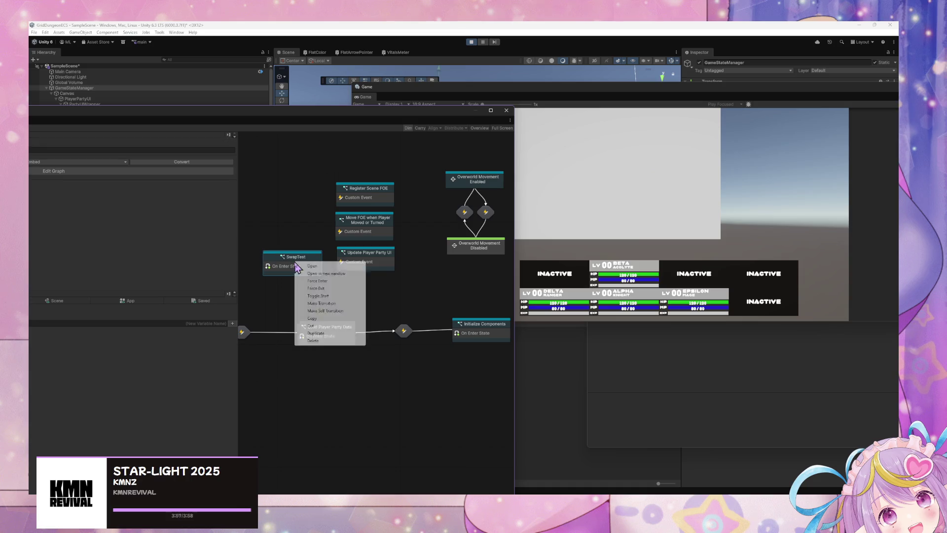
{"action": "left_click", "coordinate": [346, 280]}
{"action": "right_click", "coordinate": [302, 261]}
{"action": "left_click", "coordinate": [346, 282]}
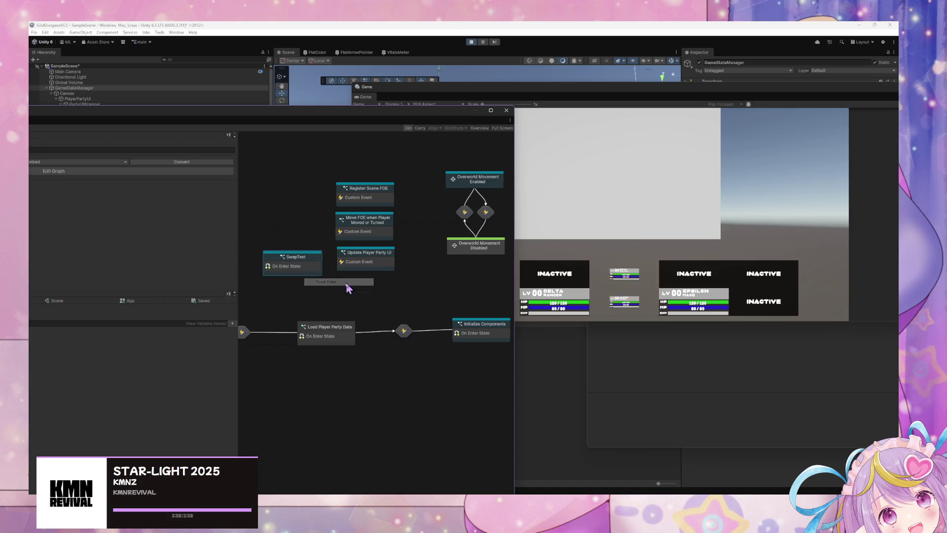
{"action": "right_click", "coordinate": [284, 262]}
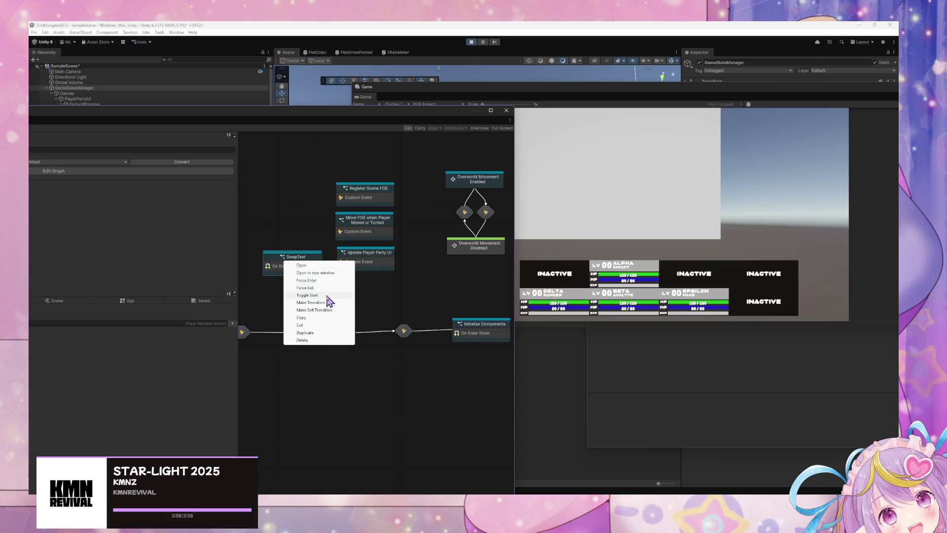
{"action": "left_click", "coordinate": [321, 287]}
{"action": "right_click", "coordinate": [303, 265]}
{"action": "left_click", "coordinate": [333, 285]}
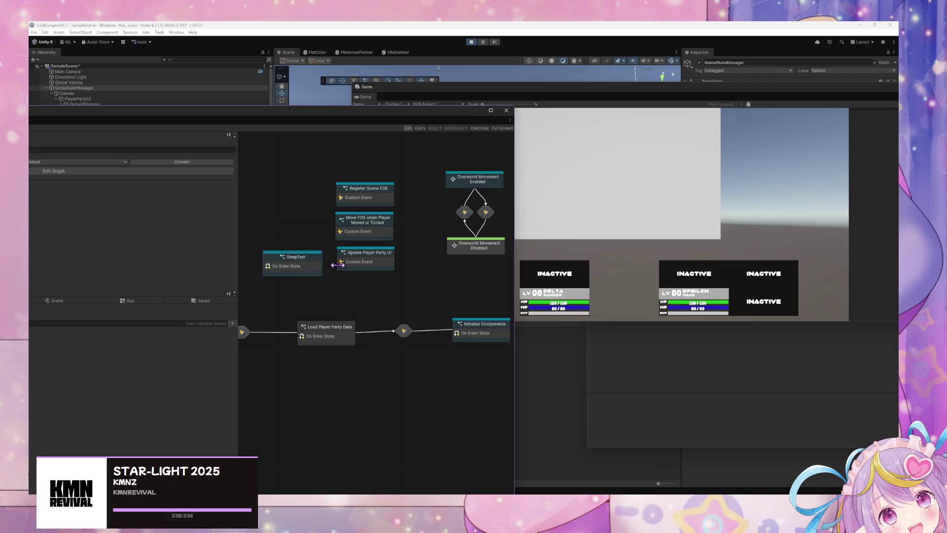
Turn the game camera left and right in the Game view to check the swapped panels
{"action": "left_click", "coordinate": [689, 274]}
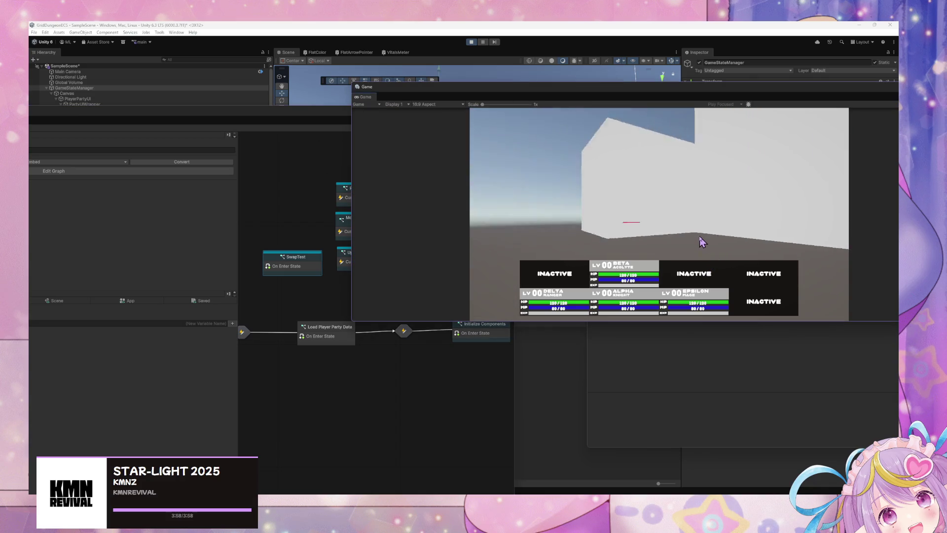
{"action": "key", "text": "Left"}
{"action": "key", "text": "Right"}
{"action": "key", "text": "Right"}
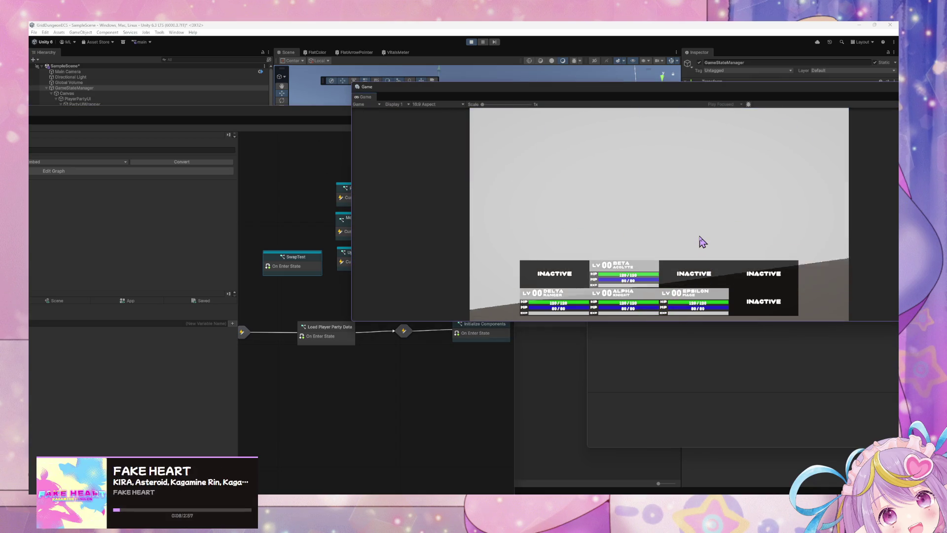
{"action": "key", "text": "Left"}
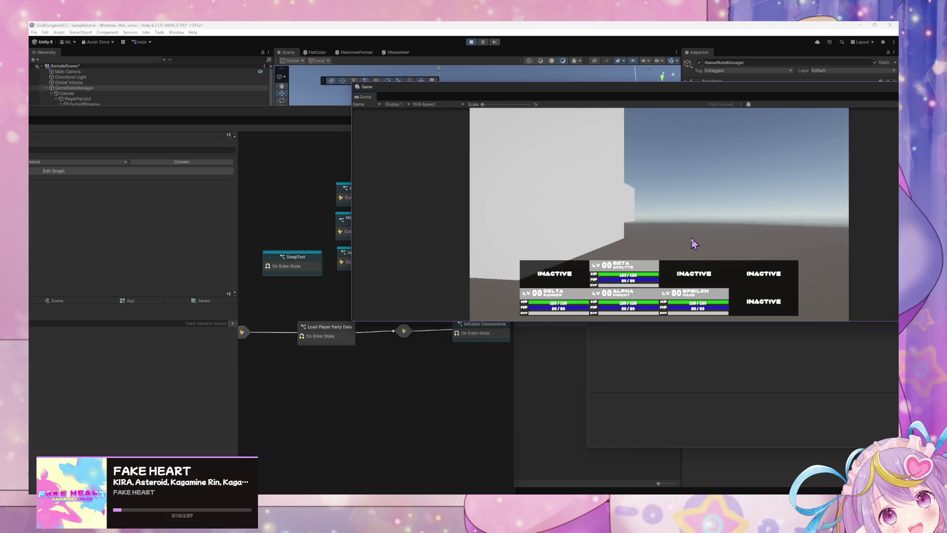
{"action": "key", "text": "Right"}
{"action": "key", "text": "Left"}
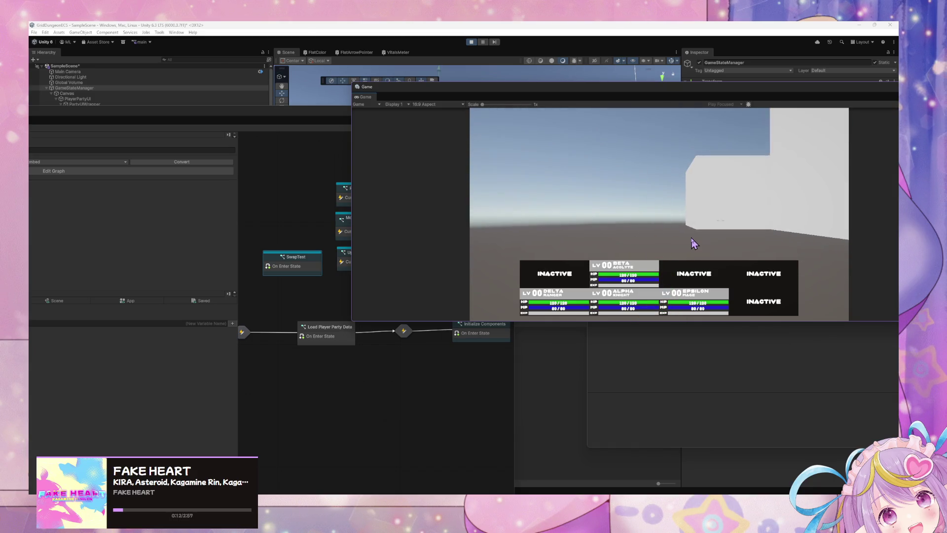
{"action": "key", "text": "Left"}
{"action": "right_click", "coordinate": [311, 254]}
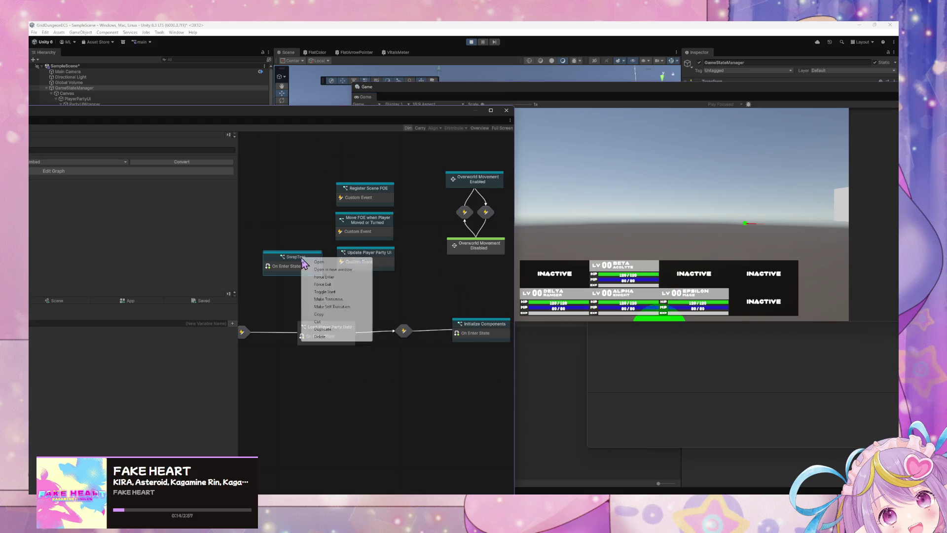
{"action": "left_click", "coordinate": [483, 316]}
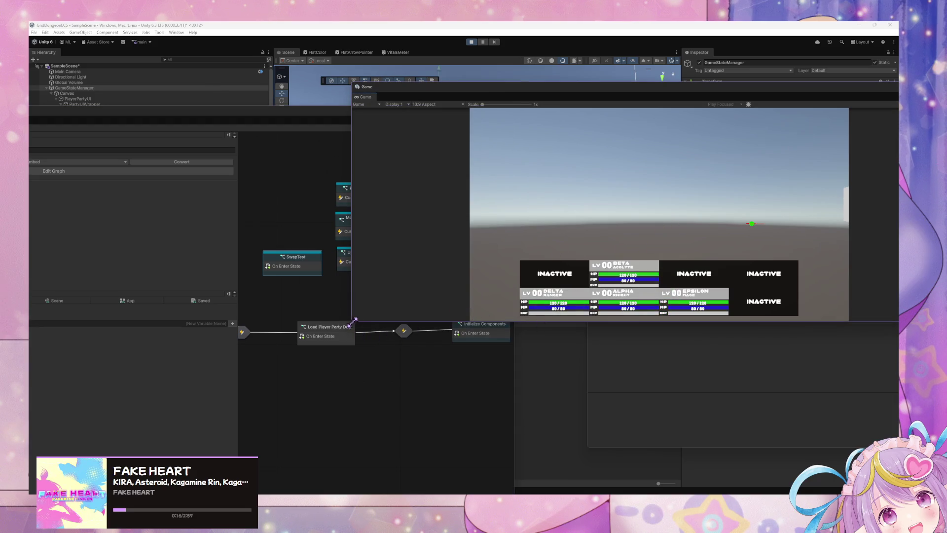
Narrow the floating Game window, move it up and left, and reset its scale to 1x
{"action": "mouse_move", "coordinate": [353, 320]}
{"action": "left_mouse_down"}
{"action": "mouse_move", "coordinate": [275, 370]}
{"action": "mouse_move", "coordinate": [399, 336]}
{"action": "left_mouse_up"}
{"action": "left_click", "coordinate": [537, 105]}
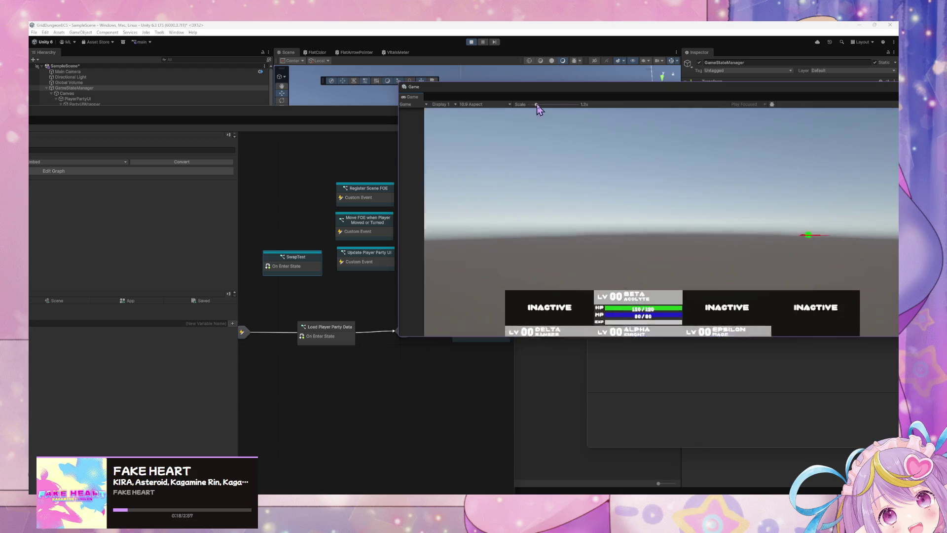
{"action": "left_click_drag", "start_coordinate": [537, 105], "coordinate": [541, 105]}
{"action": "left_click_drag", "start_coordinate": [798, 99], "coordinate": [562, 70]}
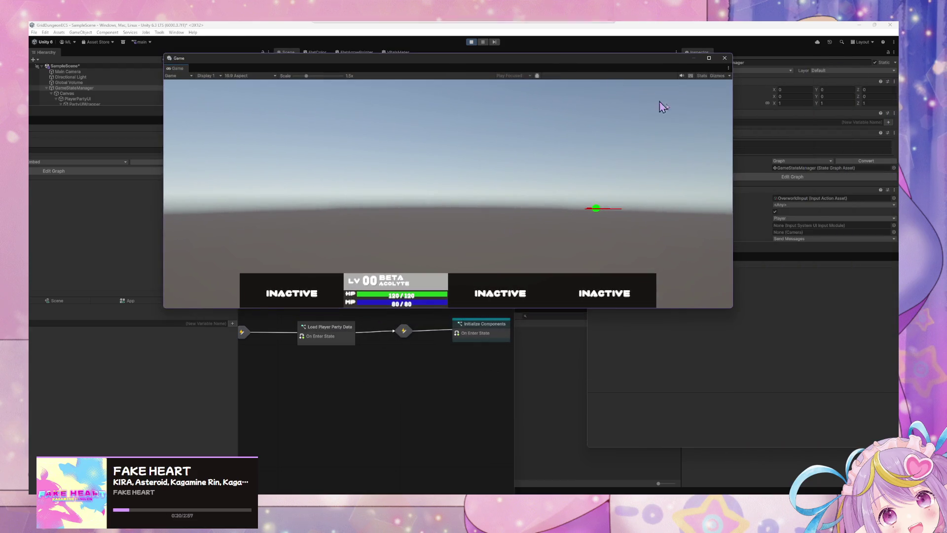
{"action": "left_click_drag", "start_coordinate": [299, 76], "coordinate": [294, 76]}
Set the Game view aspect ratio to Free Aspect
{"action": "left_click", "coordinate": [249, 77]}
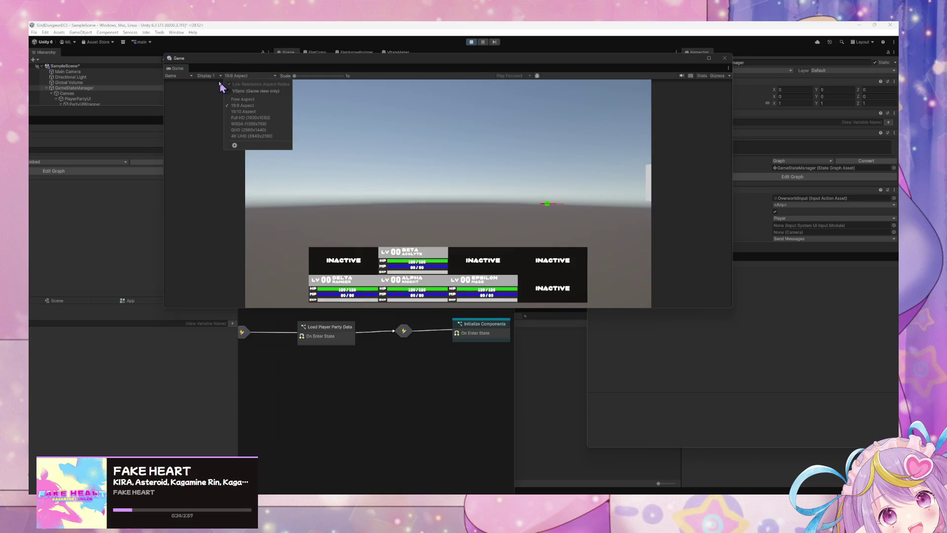
{"action": "left_click", "coordinate": [212, 76]}
{"action": "left_click", "coordinate": [234, 76]}
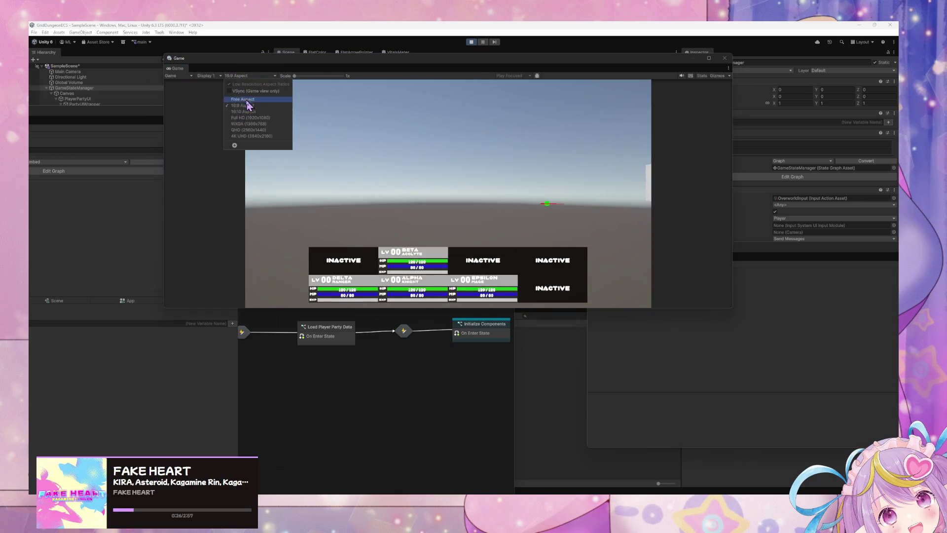
{"action": "left_click", "coordinate": [249, 103]}
Shrink the Game window and zoom the game image to 1.9x
{"action": "mouse_move", "coordinate": [730, 309]}
{"action": "left_mouse_down"}
{"action": "mouse_move", "coordinate": [641, 230]}
{"action": "mouse_move", "coordinate": [662, 229]}
{"action": "mouse_move", "coordinate": [745, 420]}
{"action": "mouse_move", "coordinate": [674, 227]}
{"action": "mouse_move", "coordinate": [656, 219]}
{"action": "mouse_move", "coordinate": [680, 375]}
{"action": "mouse_move", "coordinate": [710, 392]}
{"action": "left_mouse_up"}
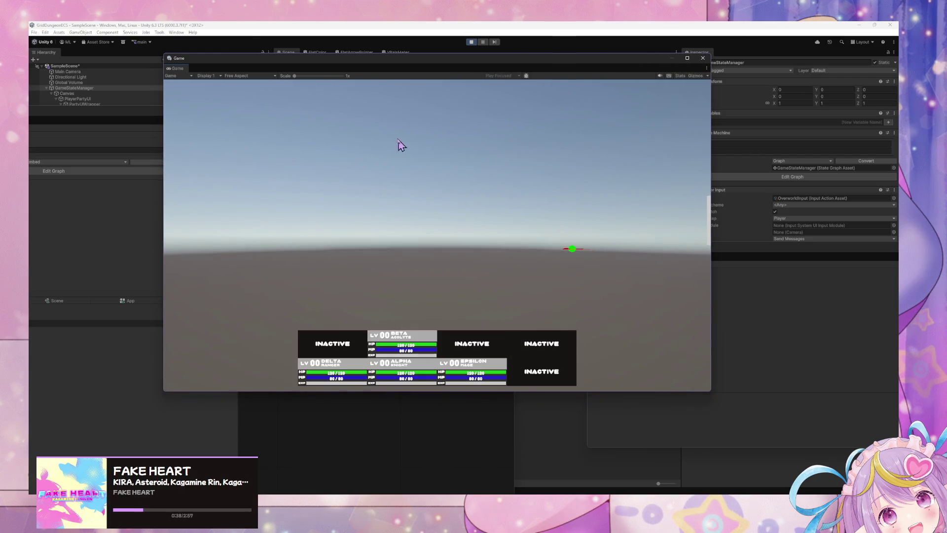
{"action": "left_click_drag", "start_coordinate": [299, 77], "coordinate": [315, 87]}
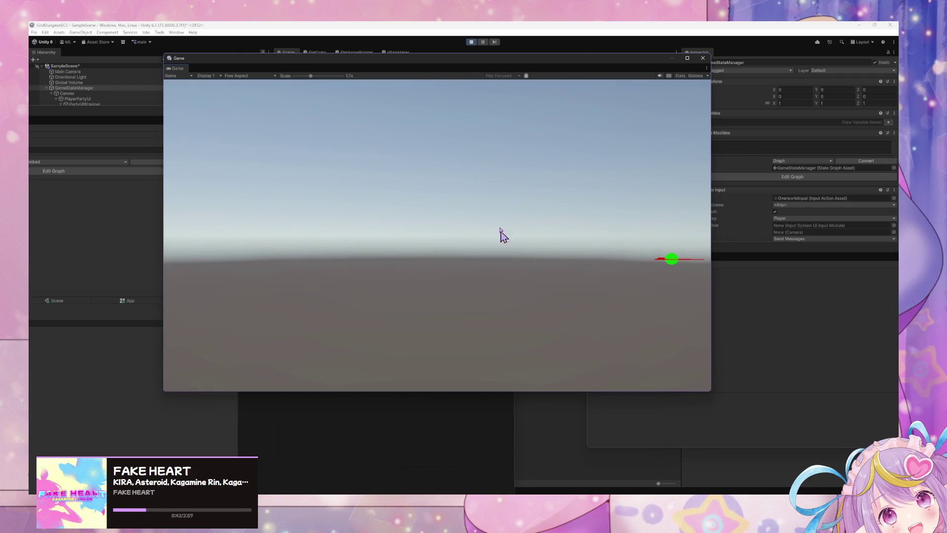
{"action": "left_click_drag", "start_coordinate": [311, 84], "coordinate": [313, 76]}
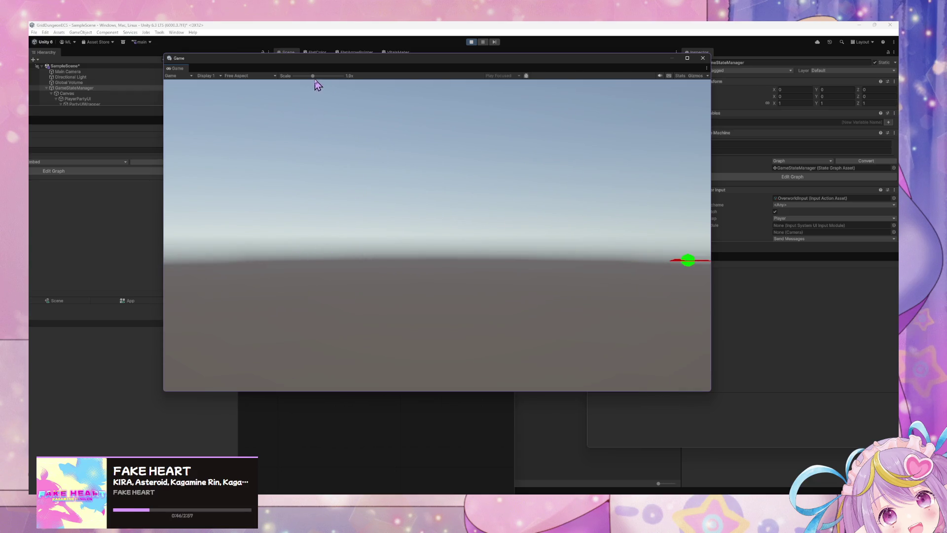